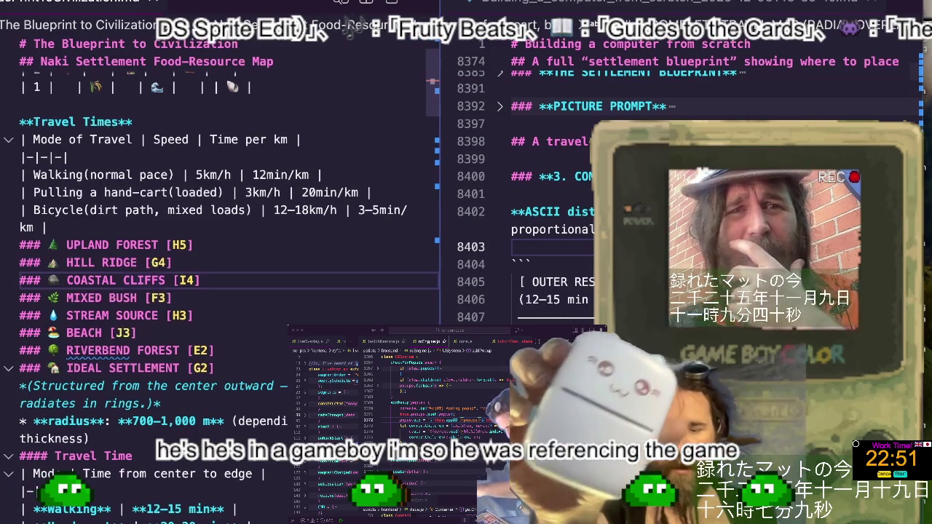
Scroll through the Blueprint to Civilization notes starting from the Stream Source heading
{"action": "scroll", "coordinate": [233, 335], "scroll_direction": "up", "scroll_amount": 1}
{"action": "left_click", "coordinate": [229, 336]}
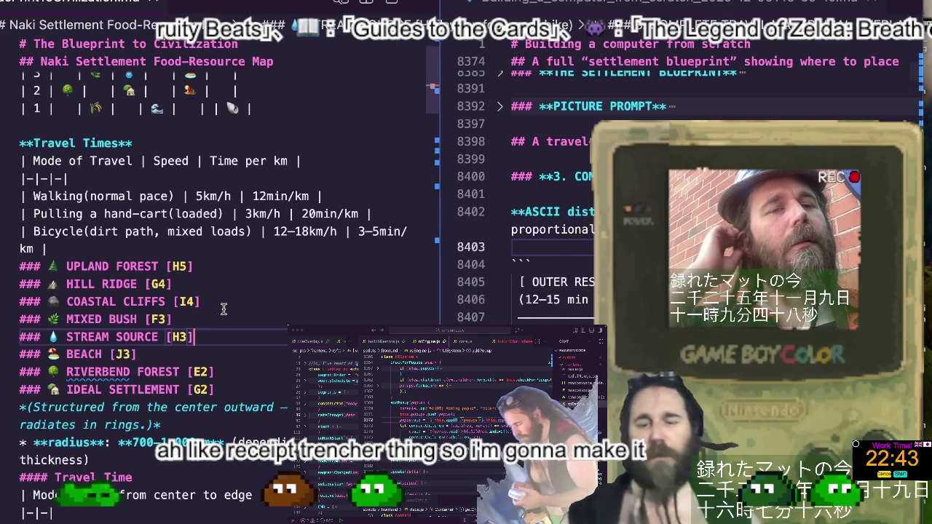
{"action": "scroll", "coordinate": [224, 308], "scroll_direction": "down", "scroll_amount": 3}
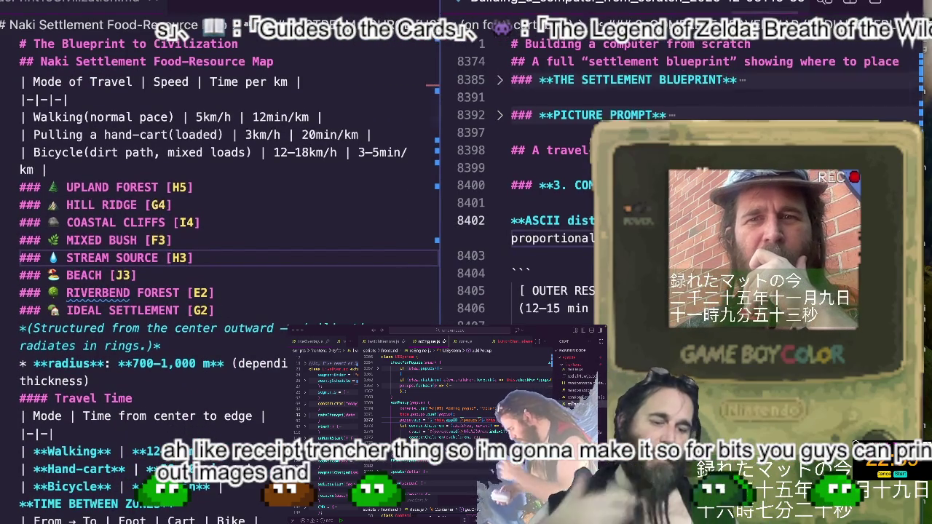
{"action": "scroll", "coordinate": [553, 218], "scroll_direction": "up", "scroll_amount": 2}
{"action": "scroll", "coordinate": [553, 219], "scroll_direction": "down", "scroll_amount": 1}
{"action": "scroll", "coordinate": [553, 219], "scroll_direction": "down", "scroll_amount": 2}
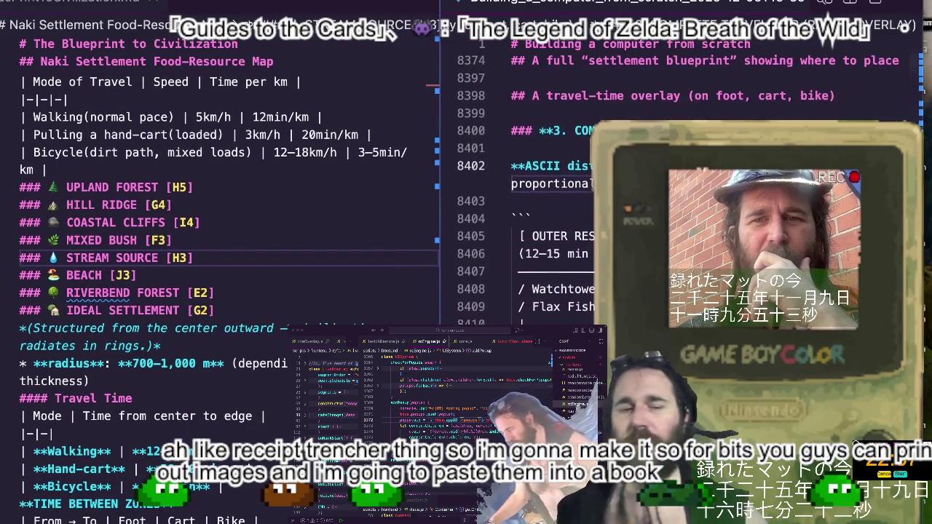
{"action": "scroll", "coordinate": [553, 218], "scroll_direction": "down", "scroll_amount": 2}
{"action": "scroll", "coordinate": [554, 218], "scroll_direction": "down", "scroll_amount": 1}
{"action": "scroll", "coordinate": [553, 218], "scroll_direction": "up", "scroll_amount": 2}
{"action": "scroll", "coordinate": [553, 218], "scroll_direction": "up", "scroll_amount": 1}
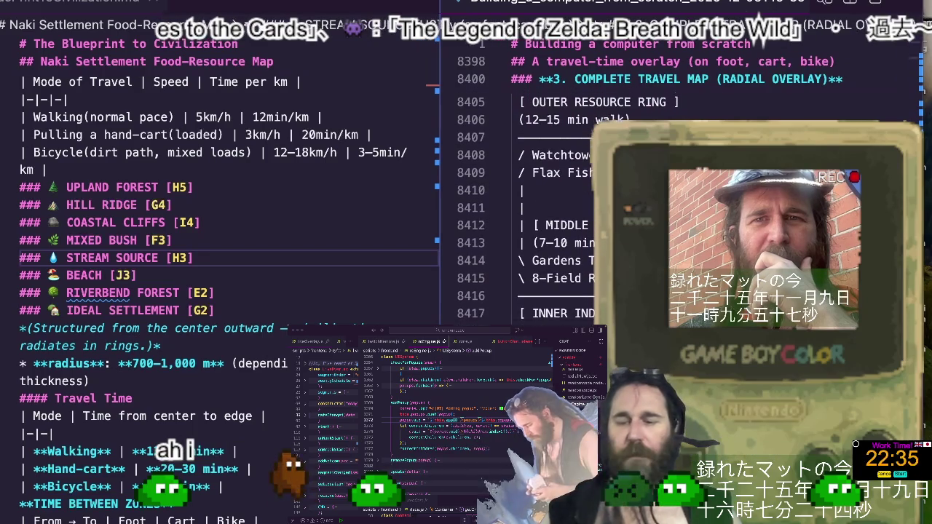
{"action": "scroll", "coordinate": [553, 219], "scroll_direction": "up", "scroll_amount": 1}
{"action": "scroll", "coordinate": [553, 218], "scroll_direction": "up", "scroll_amount": 1}
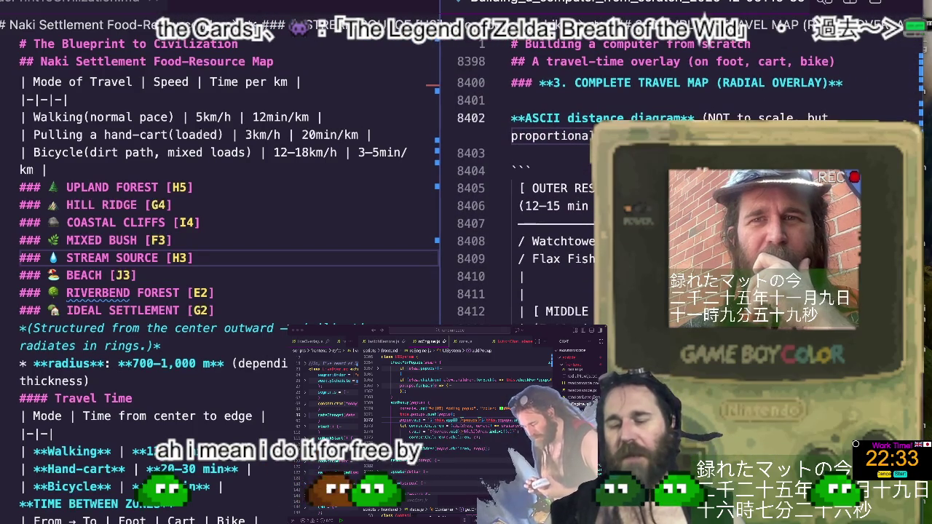
{"action": "scroll", "coordinate": [553, 219], "scroll_direction": "up", "scroll_amount": 2}
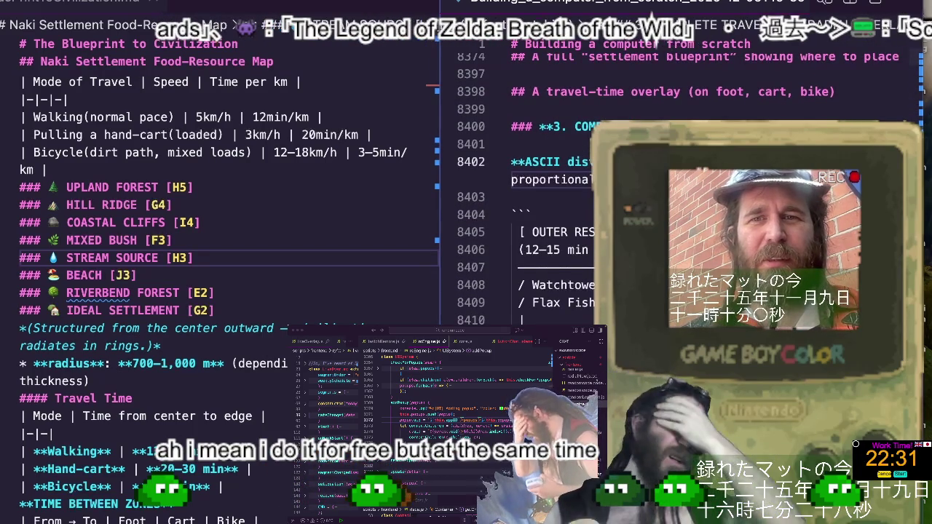
{"action": "scroll", "coordinate": [572, 195], "scroll_direction": "down", "scroll_amount": 2}
{"action": "scroll", "coordinate": [571, 195], "scroll_direction": "down", "scroll_amount": 3}
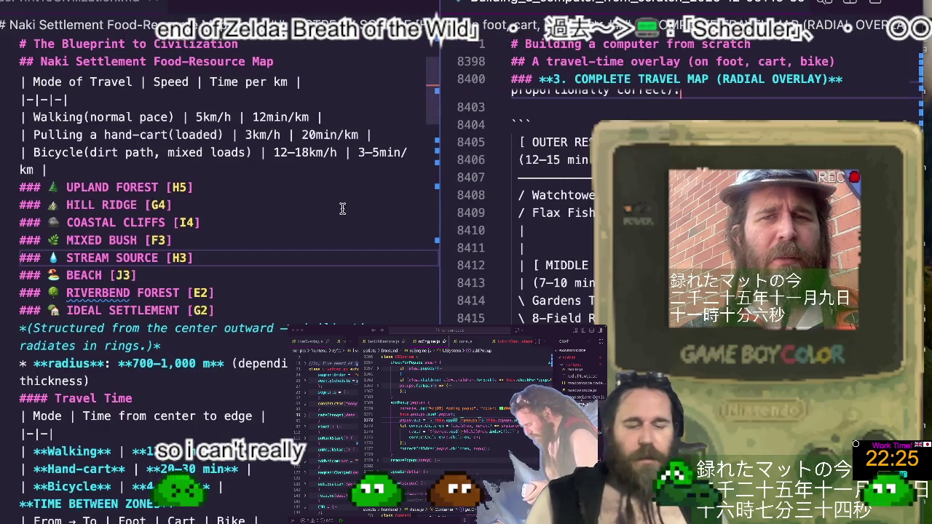
{"action": "scroll", "coordinate": [342, 209], "scroll_direction": "down", "scroll_amount": 1}
{"action": "scroll", "coordinate": [342, 209], "scroll_direction": "down", "scroll_amount": 2}
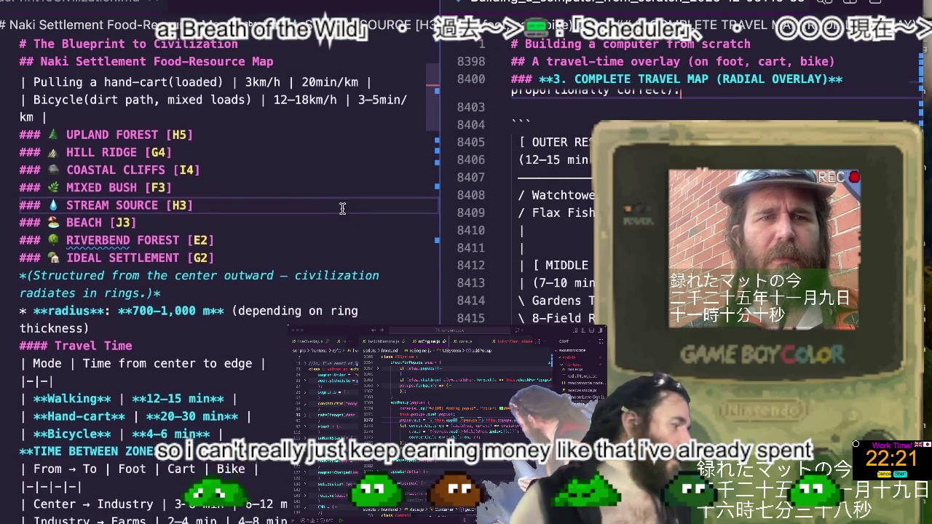
{"action": "scroll", "coordinate": [343, 209], "scroll_direction": "up", "scroll_amount": 3}
{"action": "scroll", "coordinate": [342, 209], "scroll_direction": "up", "scroll_amount": 1}
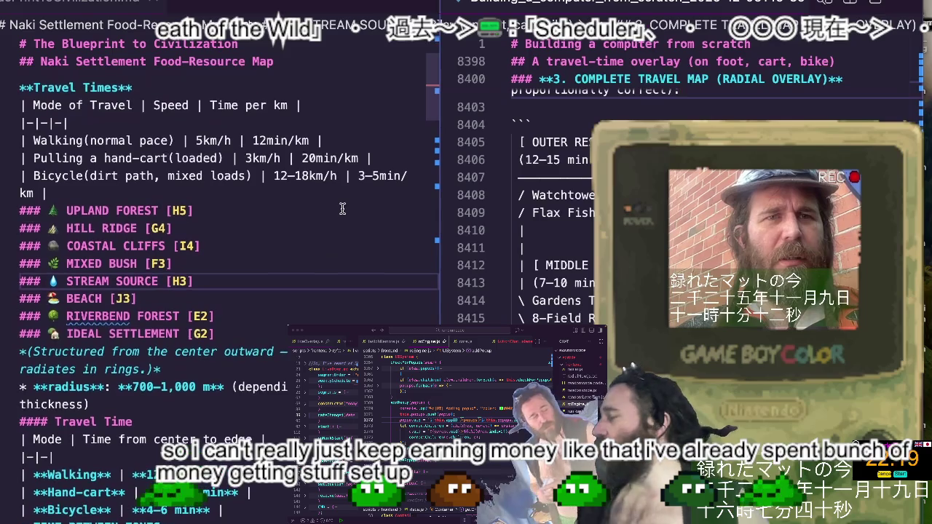
{"action": "scroll", "coordinate": [343, 209], "scroll_direction": "up", "scroll_amount": 1}
{"action": "scroll", "coordinate": [343, 209], "scroll_direction": "up", "scroll_amount": 1}
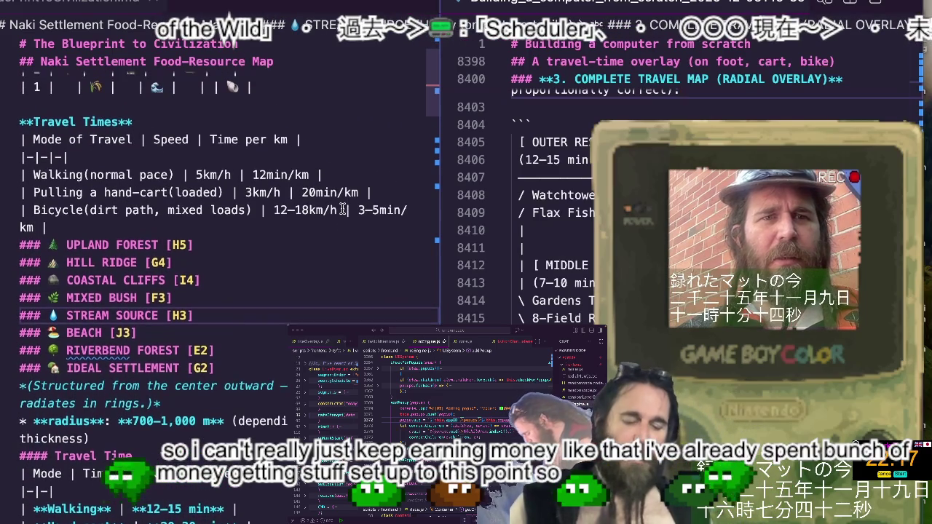
{"action": "scroll", "coordinate": [339, 208], "scroll_direction": "up", "scroll_amount": 1}
{"action": "scroll", "coordinate": [333, 207], "scroll_direction": "up", "scroll_amount": 2}
Review the Ideal Settlement tables and zones, then fold the Travel Time subsection
{"action": "scroll", "coordinate": [334, 206], "scroll_direction": "up", "scroll_amount": 1}
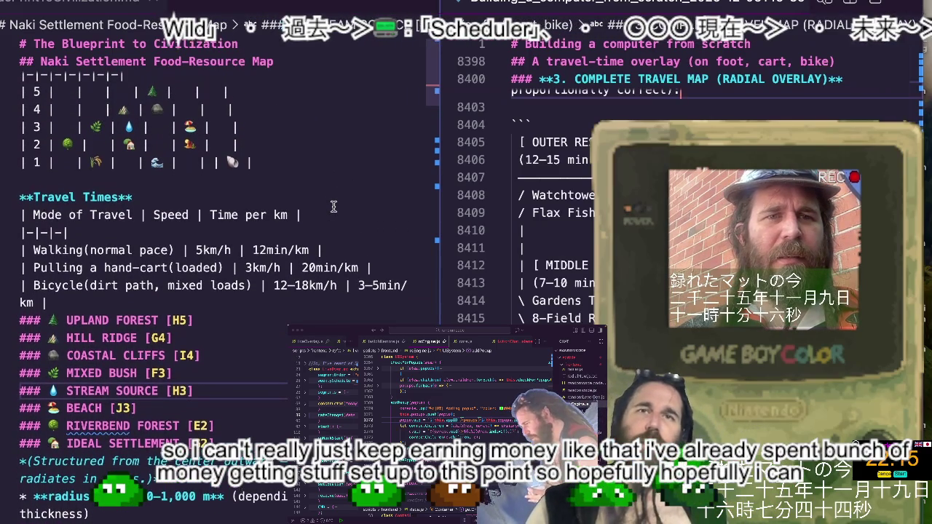
{"action": "scroll", "coordinate": [333, 206], "scroll_direction": "up", "scroll_amount": 1}
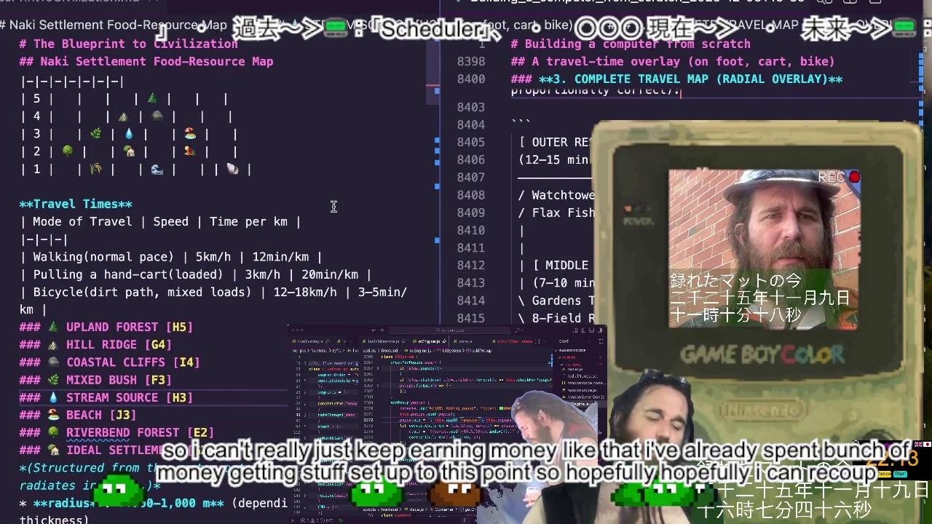
{"action": "scroll", "coordinate": [333, 207], "scroll_direction": "down", "scroll_amount": 1}
{"action": "scroll", "coordinate": [333, 206], "scroll_direction": "down", "scroll_amount": 2}
{"action": "scroll", "coordinate": [333, 206], "scroll_direction": "down", "scroll_amount": 1}
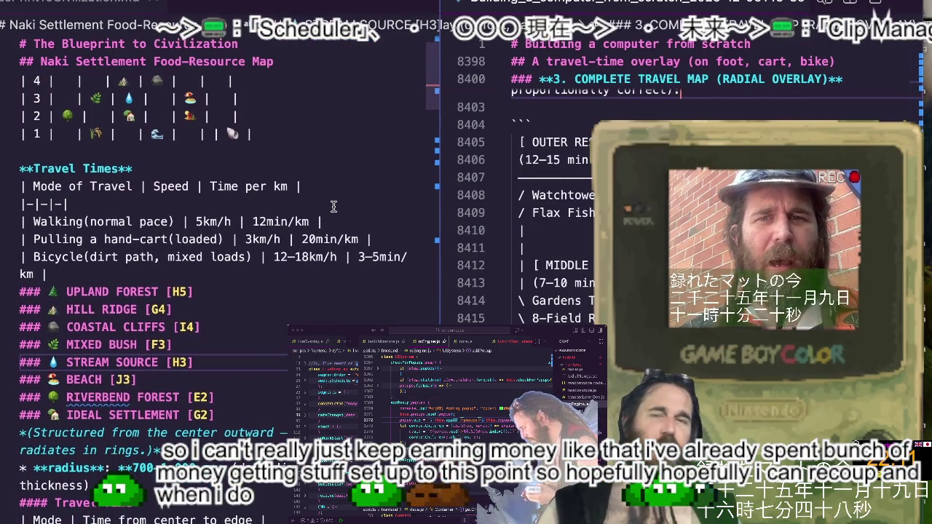
{"action": "scroll", "coordinate": [334, 206], "scroll_direction": "down", "scroll_amount": 1}
{"action": "scroll", "coordinate": [333, 207], "scroll_direction": "down", "scroll_amount": 1}
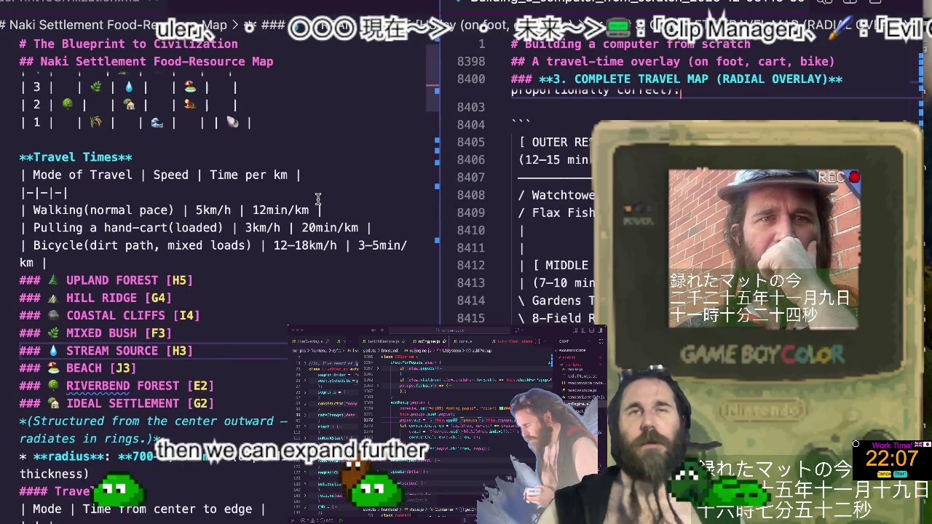
{"action": "scroll", "coordinate": [334, 207], "scroll_direction": "up", "scroll_amount": 1}
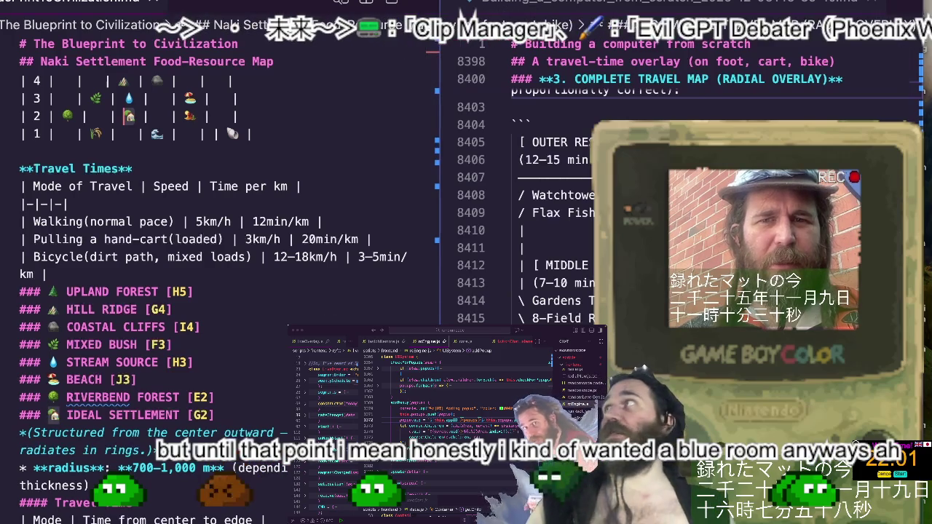
{"action": "scroll", "coordinate": [553, 218], "scroll_direction": "down", "scroll_amount": 1}
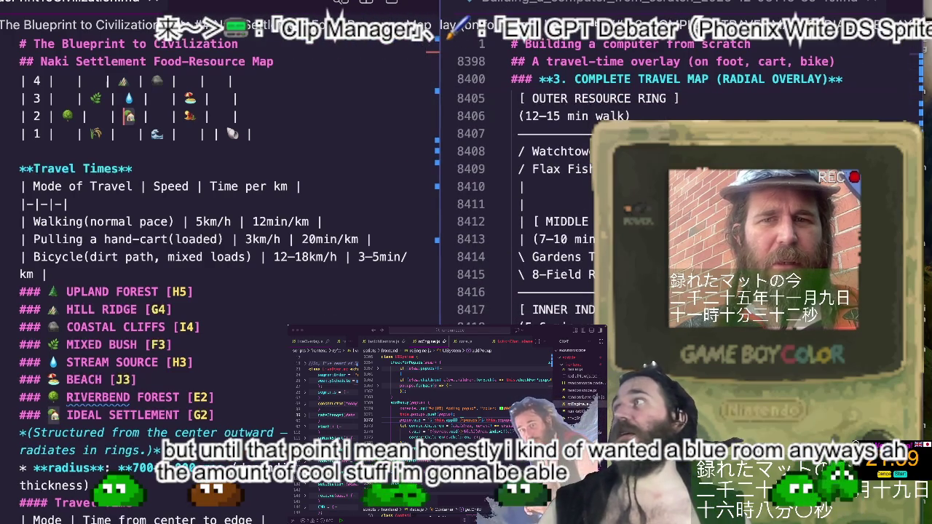
{"action": "scroll", "coordinate": [31, 248], "scroll_direction": "down", "scroll_amount": 2}
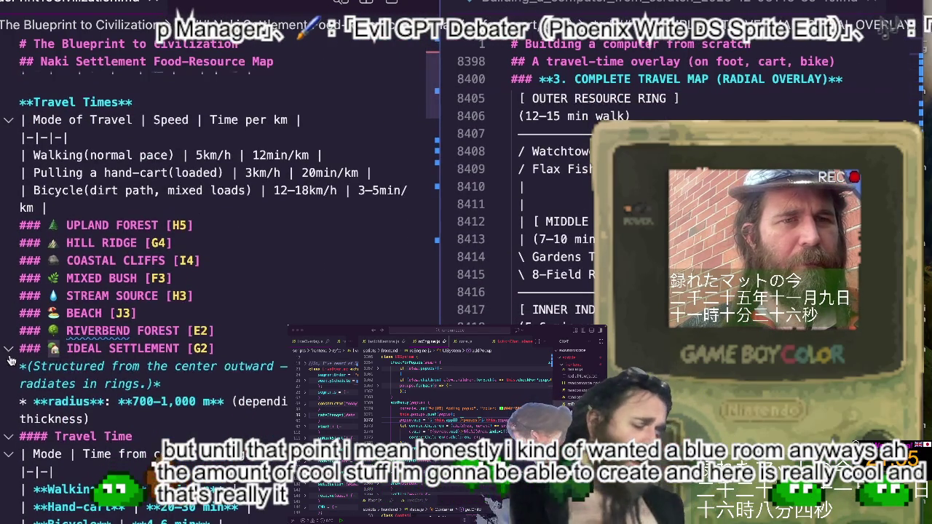
{"action": "scroll", "coordinate": [10, 355], "scroll_direction": "down", "scroll_amount": 3}
{"action": "scroll", "coordinate": [10, 358], "scroll_direction": "down", "scroll_amount": 2}
{"action": "scroll", "coordinate": [11, 364], "scroll_direction": "down", "scroll_amount": 3}
{"action": "scroll", "coordinate": [13, 370], "scroll_direction": "down", "scroll_amount": 2}
{"action": "scroll", "coordinate": [11, 368], "scroll_direction": "down", "scroll_amount": 2}
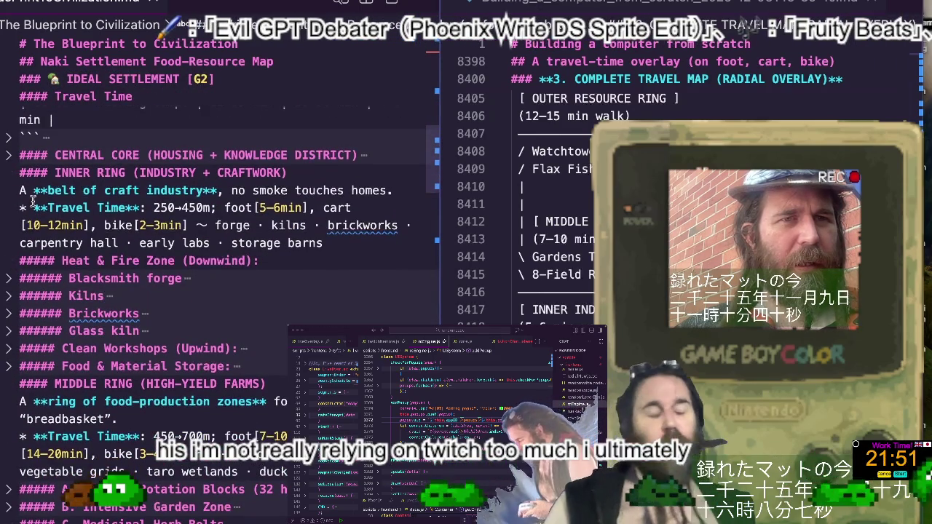
{"action": "scroll", "coordinate": [11, 177], "scroll_direction": "up", "scroll_amount": 1}
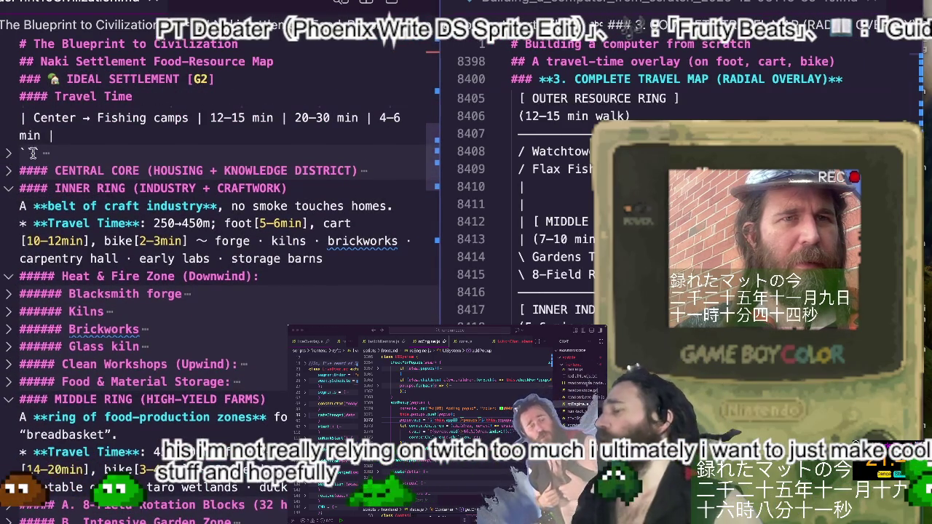
{"action": "scroll", "coordinate": [14, 156], "scroll_direction": "up", "scroll_amount": 1}
{"action": "scroll", "coordinate": [29, 156], "scroll_direction": "up", "scroll_amount": 1}
{"action": "scroll", "coordinate": [51, 154], "scroll_direction": "up", "scroll_amount": 2}
{"action": "scroll", "coordinate": [75, 152], "scroll_direction": "up", "scroll_amount": 1}
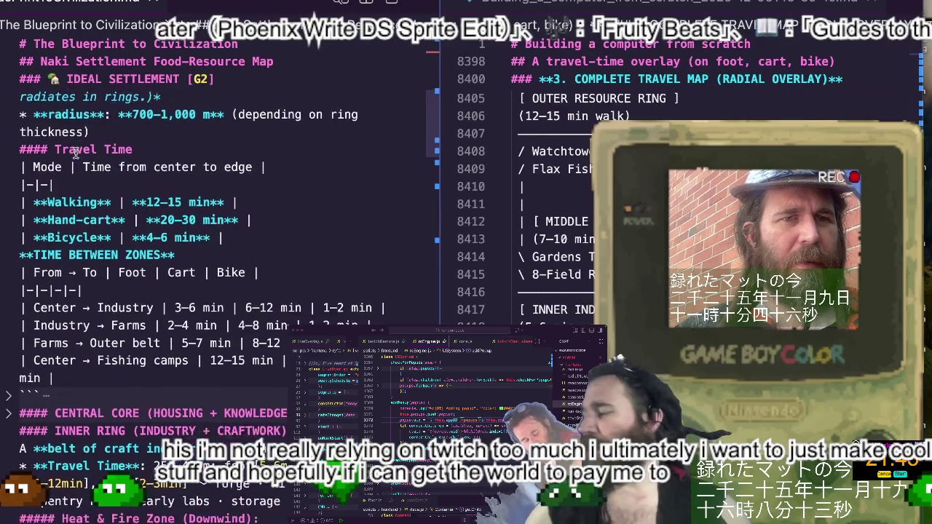
{"action": "scroll", "coordinate": [75, 153], "scroll_direction": "down", "scroll_amount": 2}
{"action": "scroll", "coordinate": [221, 352], "scroll_direction": "up", "scroll_amount": 5}
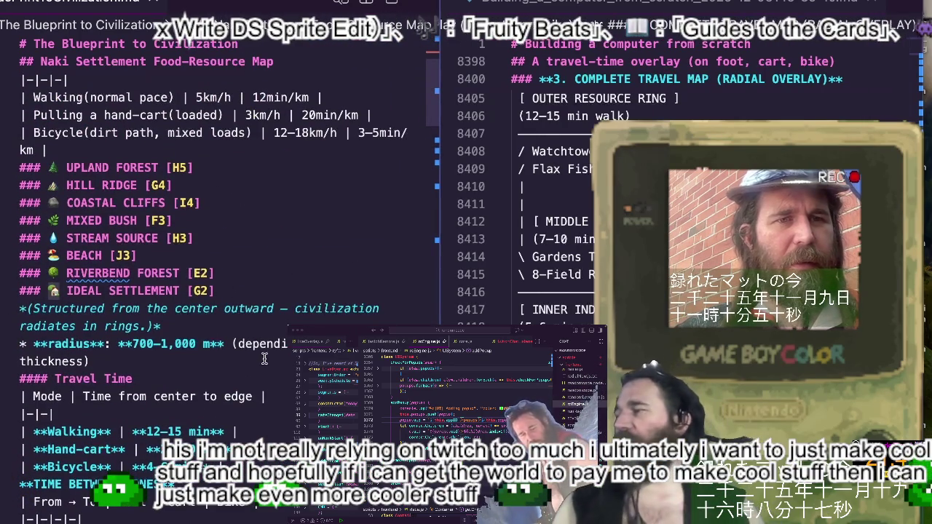
{"action": "left_click", "coordinate": [10, 382]}
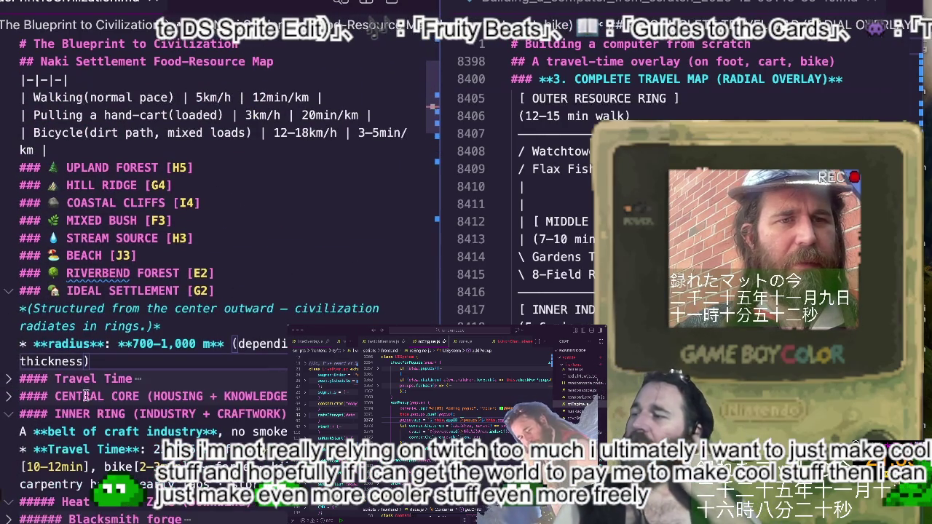
Insert a '#A Map' heading above CENTRAL CORE and begin the map table below it
{"action": "left_click", "coordinate": [146, 396]}
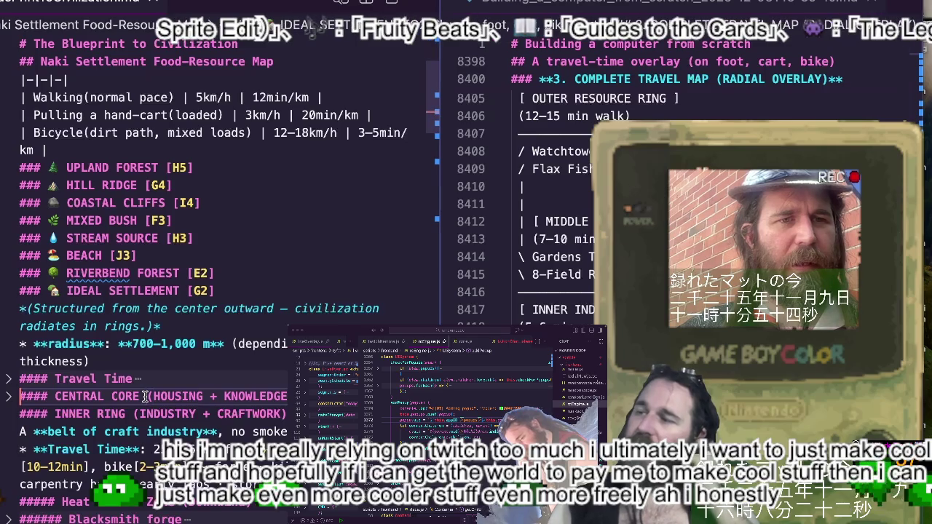
{"action": "key", "text": "Return"}
{"action": "key", "text": "Up"}
{"action": "type", "text": "#"}
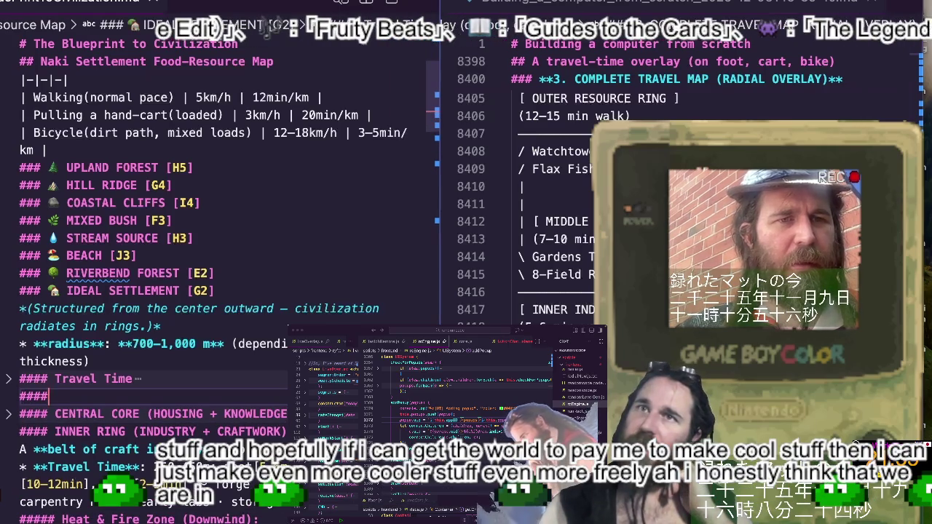
{"action": "type", "text": "A"}
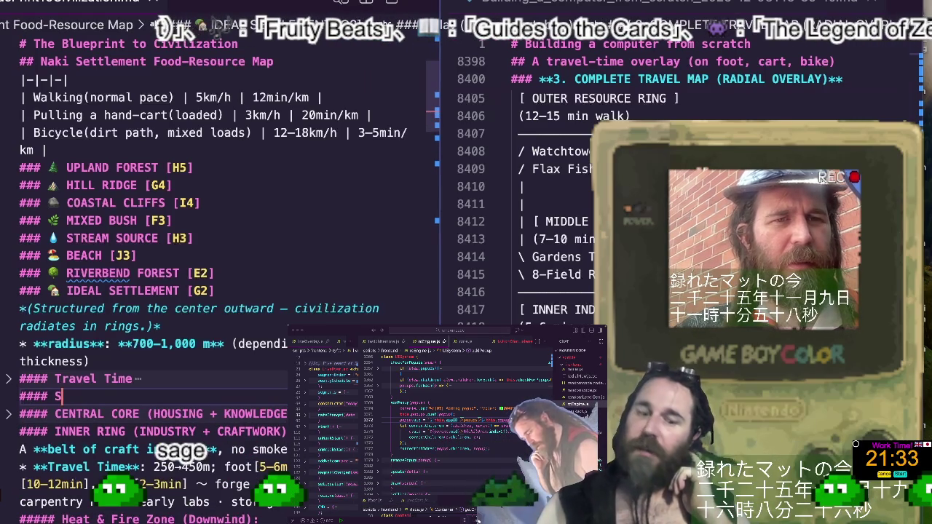
{"action": "type", "text": " Map"}
{"action": "key", "text": "Return"}
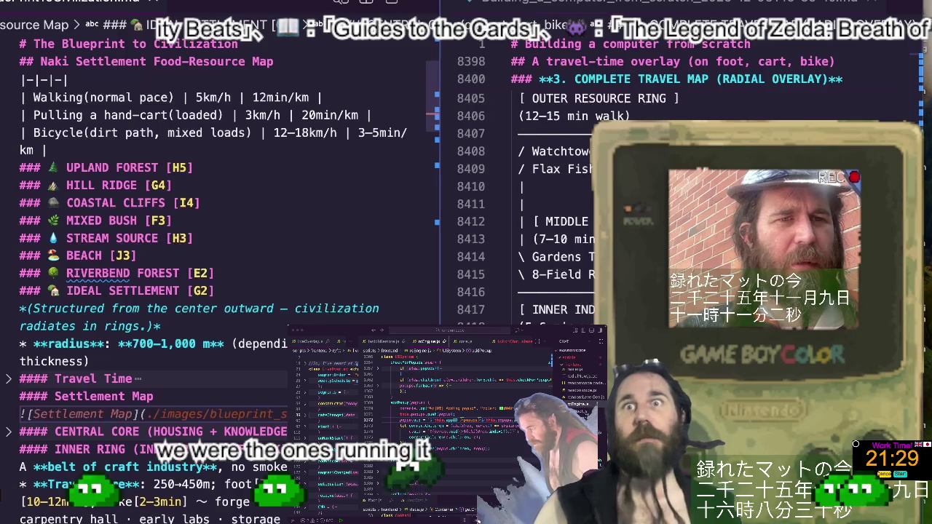
{"action": "type", "text": "| |"}
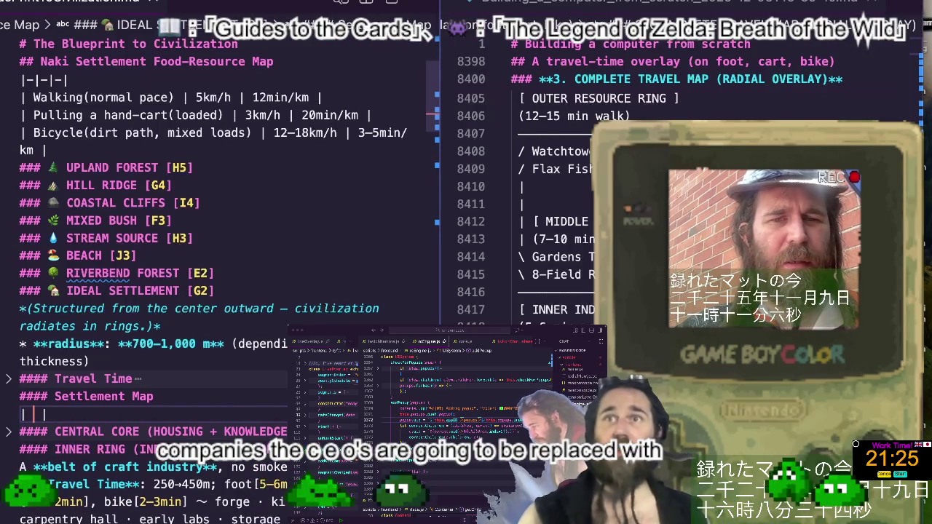
{"action": "type", "text": "#"}
Add the B–H column header row, a |-|-| separator row, and a first row labelled 0
{"action": "left_click", "coordinate": [20, 431]}
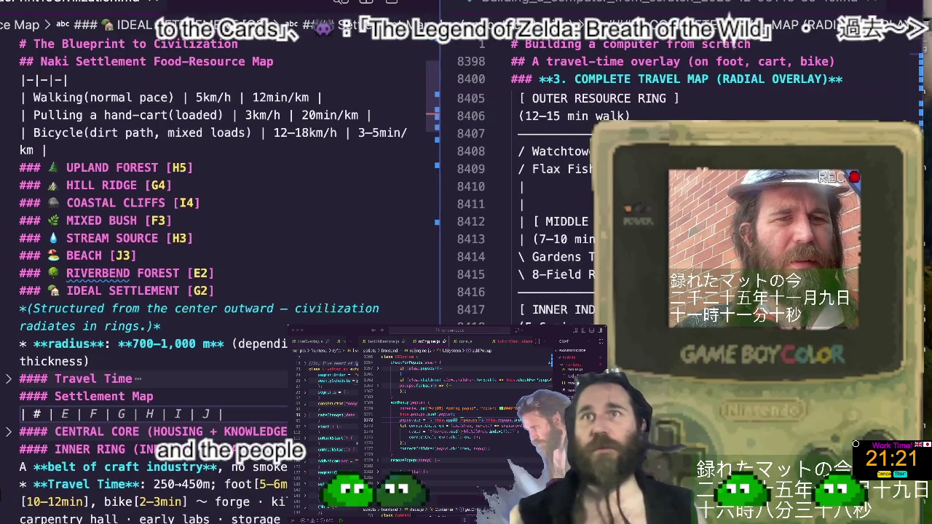
{"action": "left_click", "coordinate": [64, 413]}
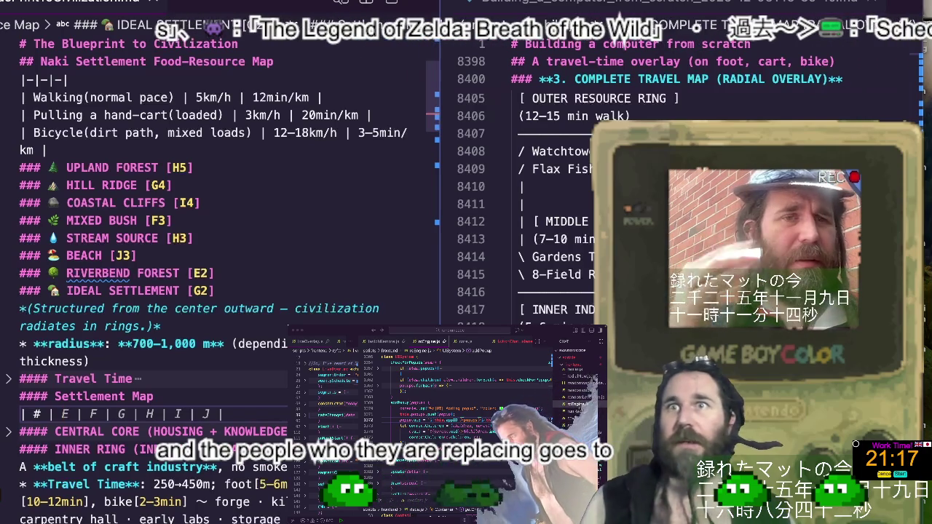
{"action": "type", "text": "A| B | C | D | E | F | G | H |"}
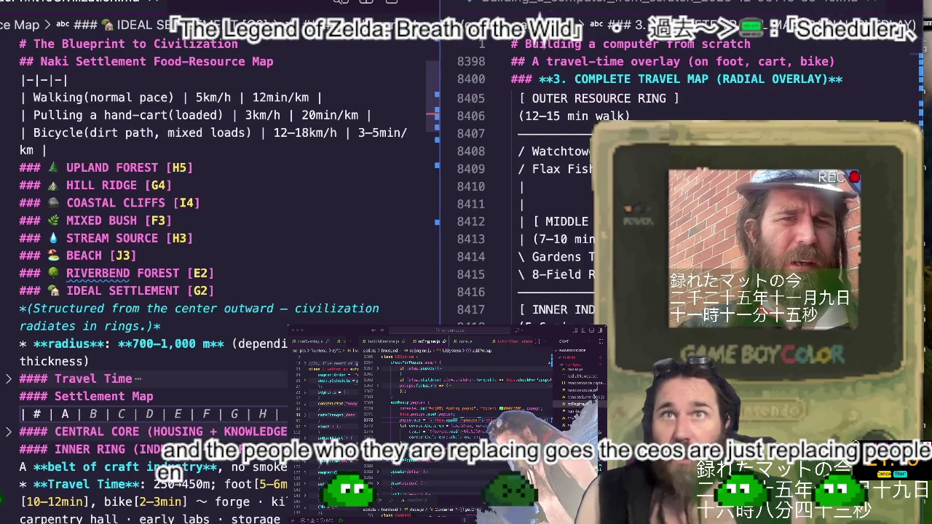
{"action": "key", "text": "Return"}
{"action": "type", "text": "|-|-|-|-|-|-|-|-|-|-|-|"}
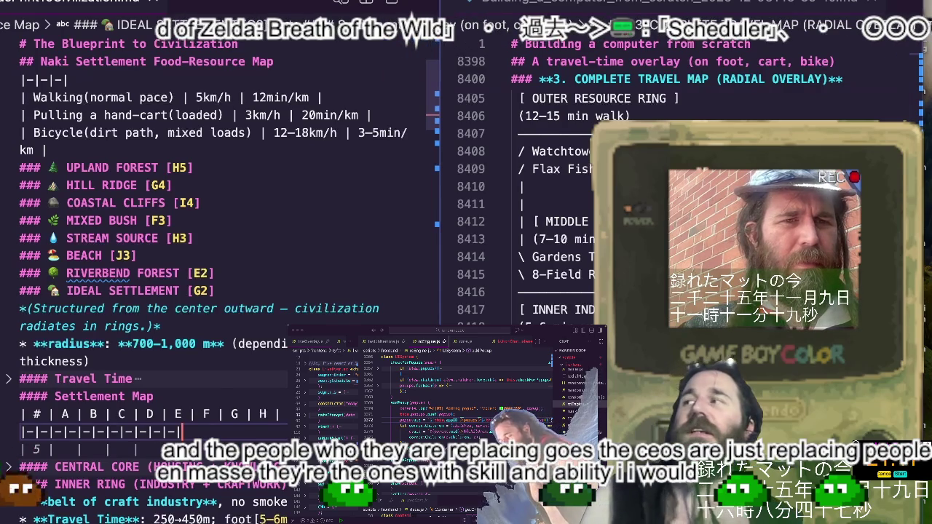
{"action": "key", "text": "Return"}
{"action": "type", "text": "|"}
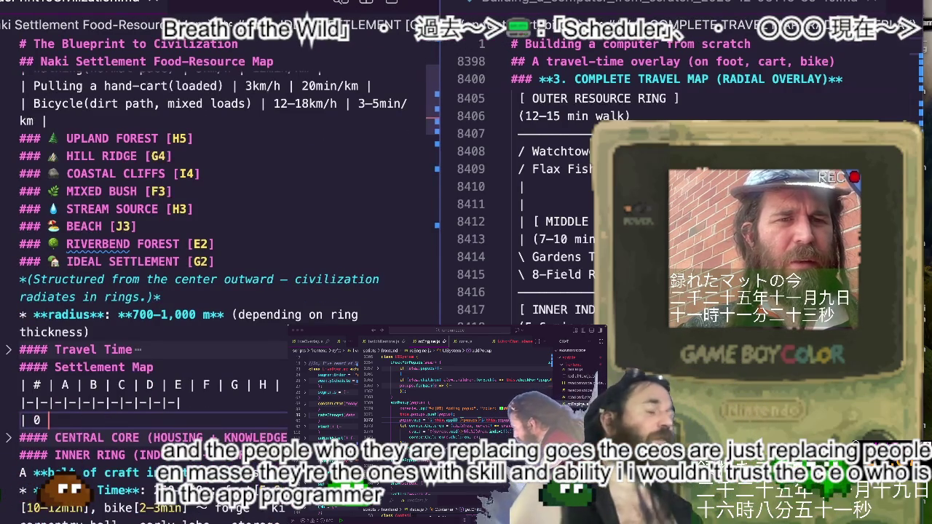
{"action": "type", "text": " 0 |"}
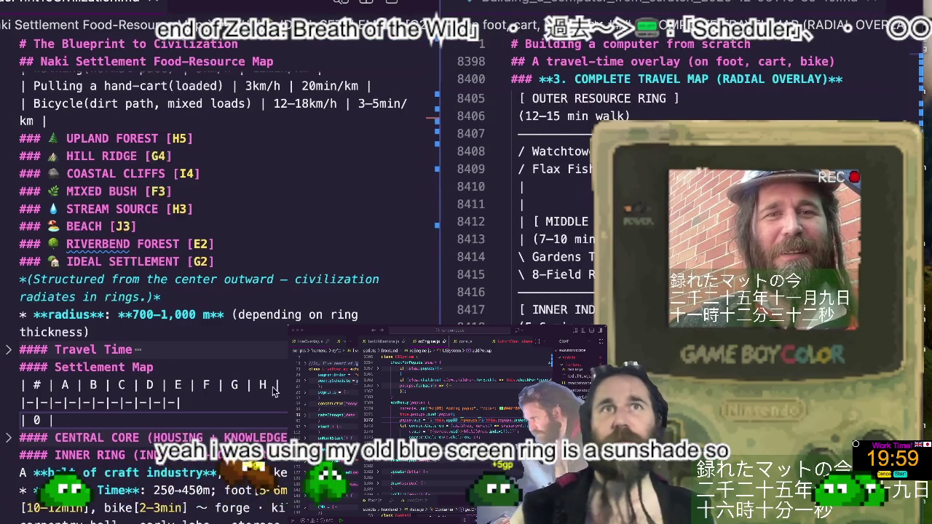
Fill the 0 row of the Settlement Map with empty cells and start the next row
{"action": "left_click", "coordinate": [150, 315]}
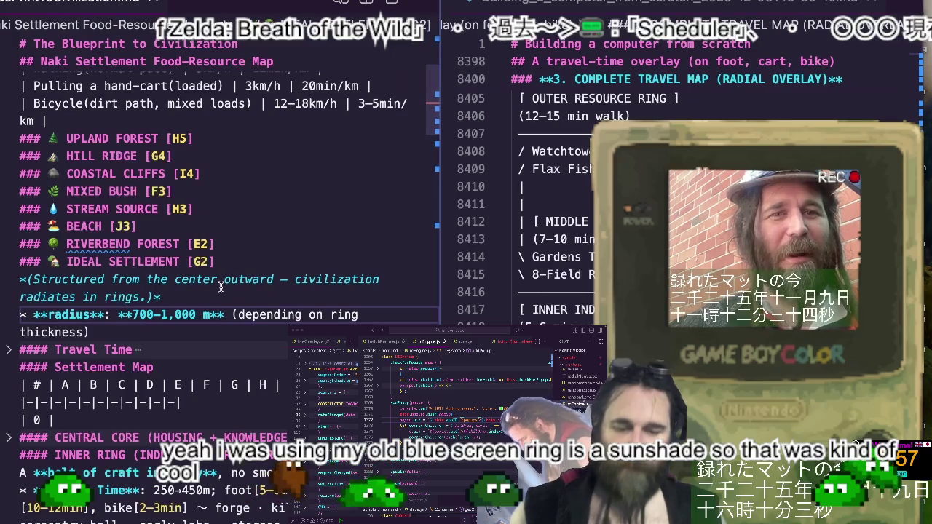
{"action": "scroll", "coordinate": [240, 291], "scroll_direction": "down", "scroll_amount": 3}
{"action": "scroll", "coordinate": [220, 287], "scroll_direction": "down", "scroll_amount": 3}
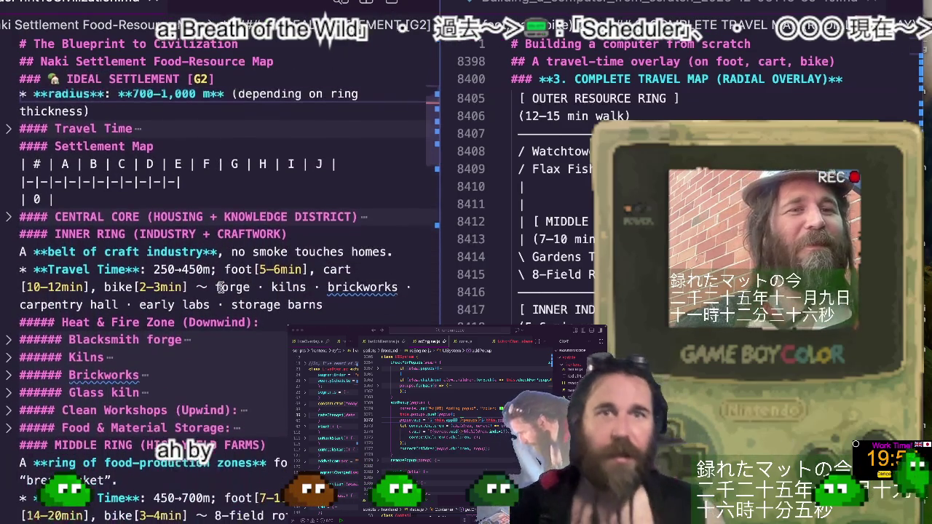
{"action": "left_click", "coordinate": [182, 194]}
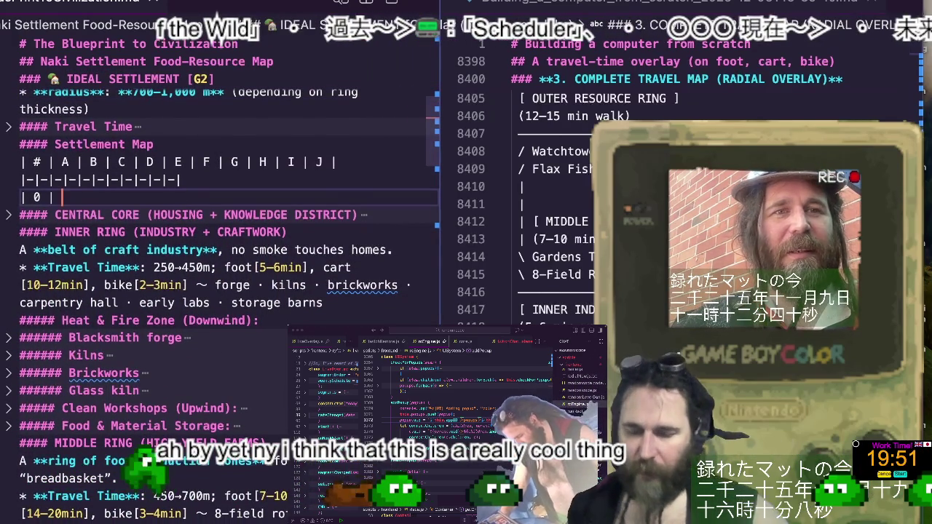
{"action": "type", "text": "|  |  |  |  |  |  |  |  |  |"}
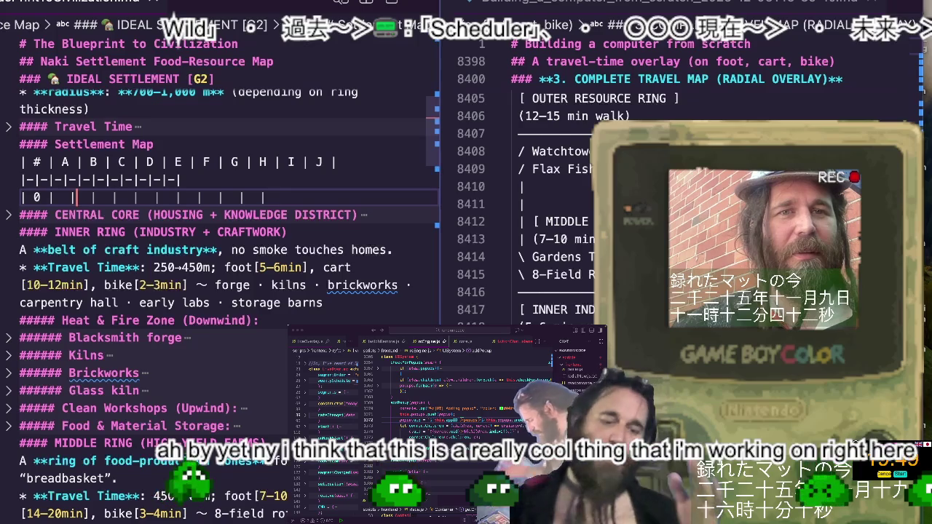
{"action": "key", "text": "Return"}
Add row 1 of empty cells and tighten the spacing around the house emoji
{"action": "type", "text": "| 1 |  |  |  |  |  |  |  |  |  |  |"}
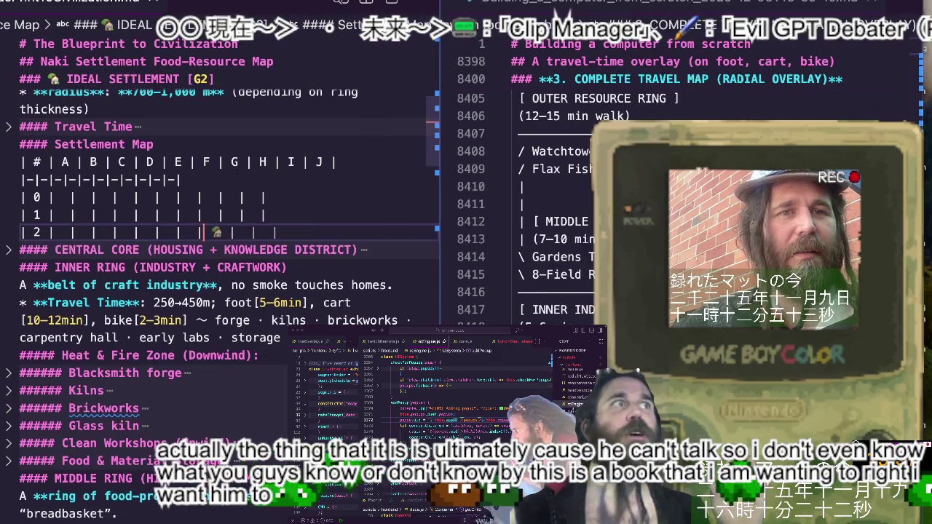
{"action": "key", "text": "Delete"}
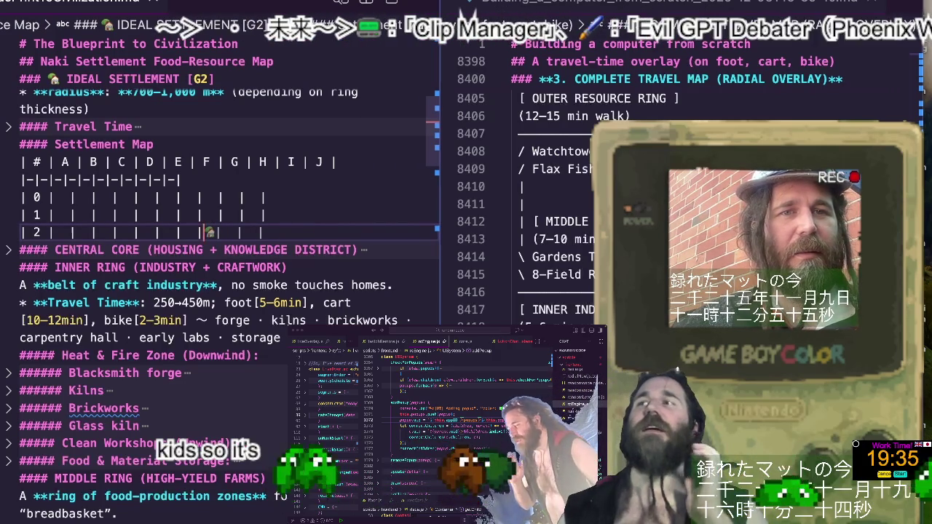
{"action": "scroll", "coordinate": [101, 257], "scroll_direction": "down", "scroll_amount": 3}
{"action": "scroll", "coordinate": [113, 227], "scroll_direction": "up", "scroll_amount": 1}
{"action": "scroll", "coordinate": [113, 227], "scroll_direction": "up", "scroll_amount": 1}
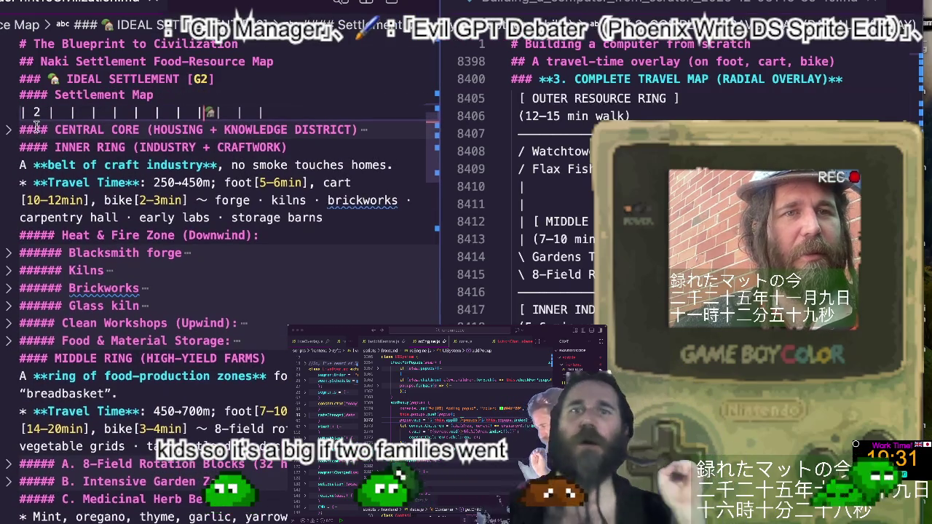
{"action": "scroll", "coordinate": [19, 256], "scroll_direction": "up", "scroll_amount": 1}
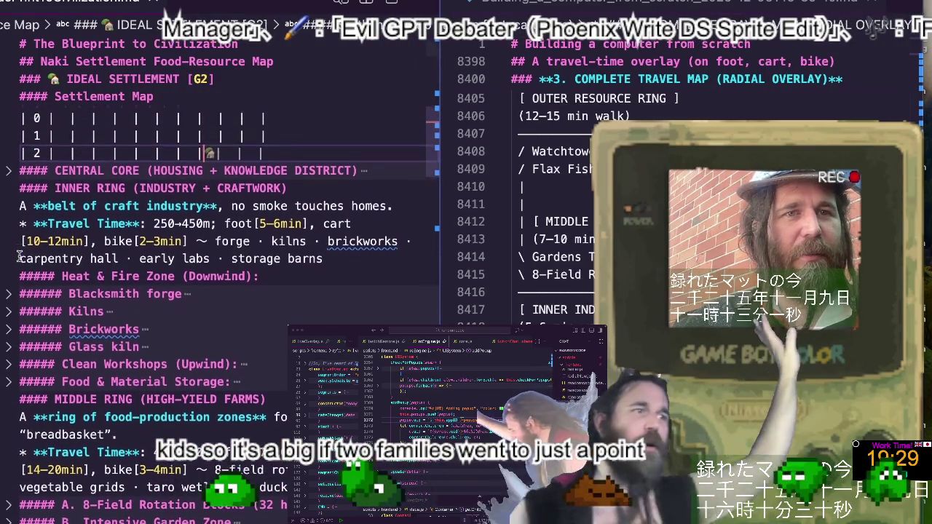
Expand Central Core and add a '| Place name | emoji 2 |' header row below the 250m radius line
{"action": "left_click", "coordinate": [10, 185]}
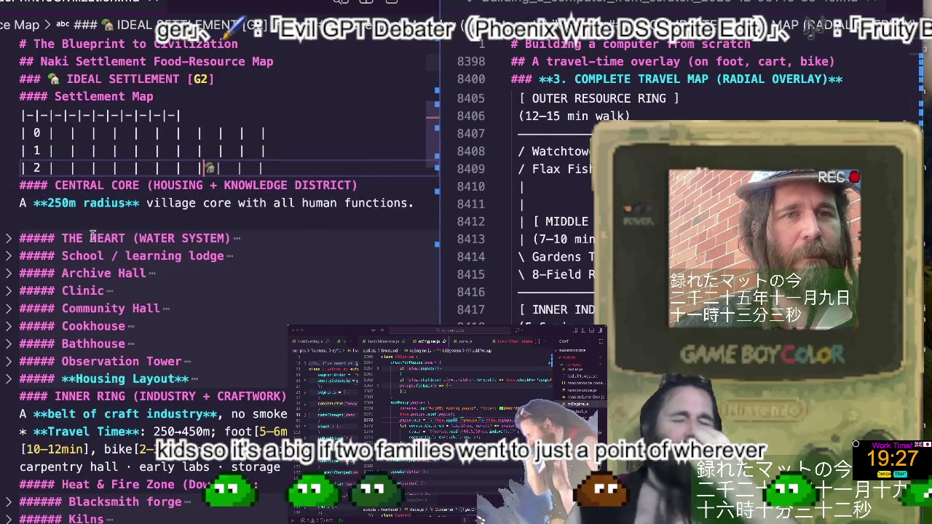
{"action": "left_click", "coordinate": [22, 220]}
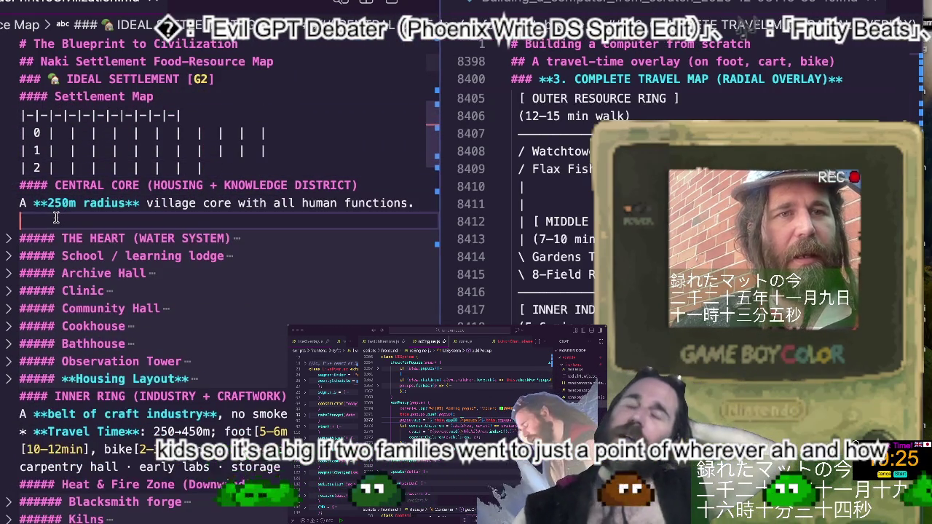
{"action": "key", "text": "Return"}
{"action": "key", "text": "Return"}
{"action": "key", "text": "Up"}
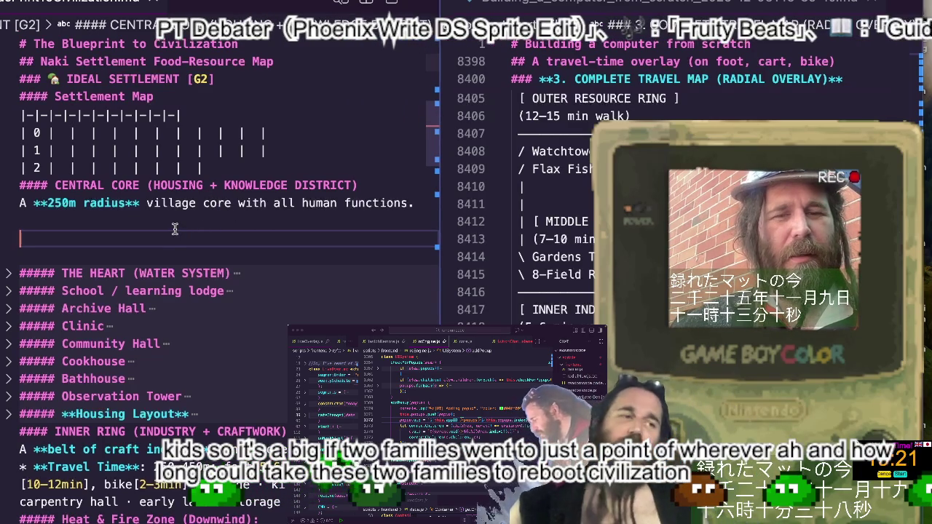
{"action": "type", "text": "|"}
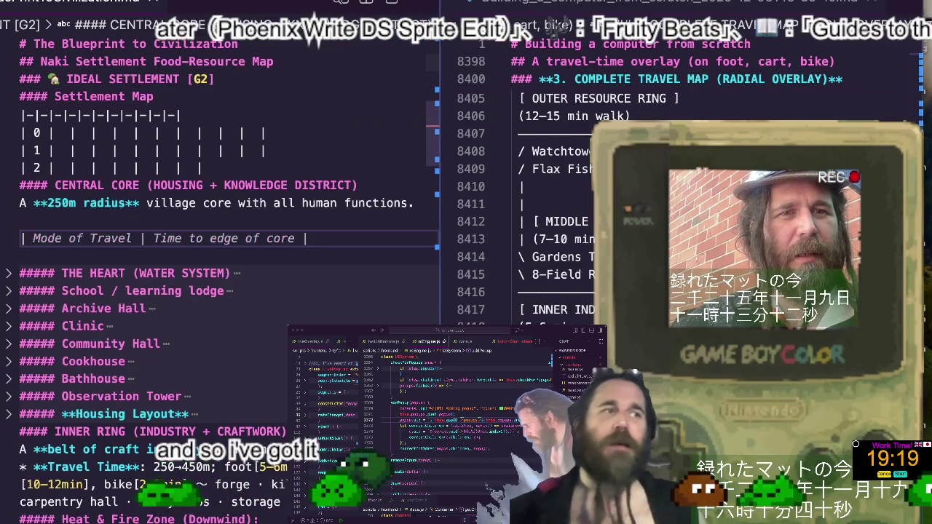
{"action": "type", "text": " Pl"}
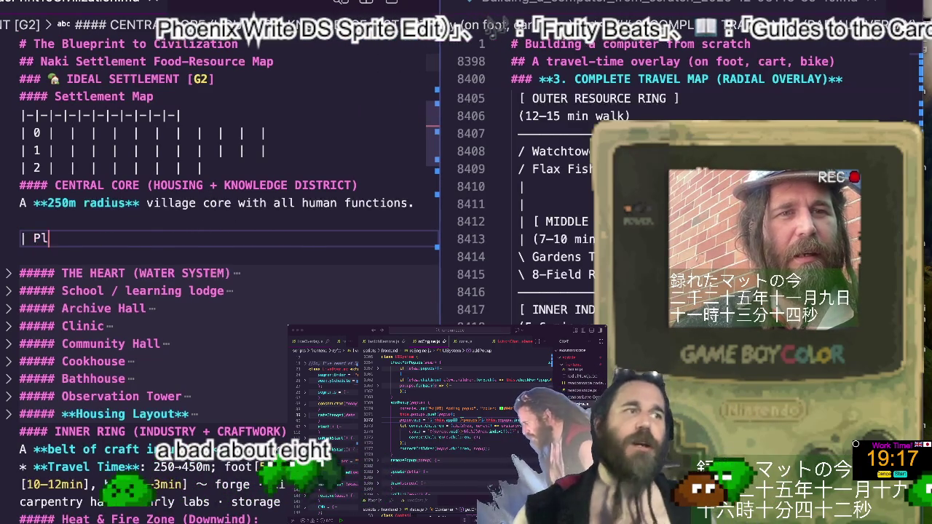
{"action": "type", "text": "ace name +"}
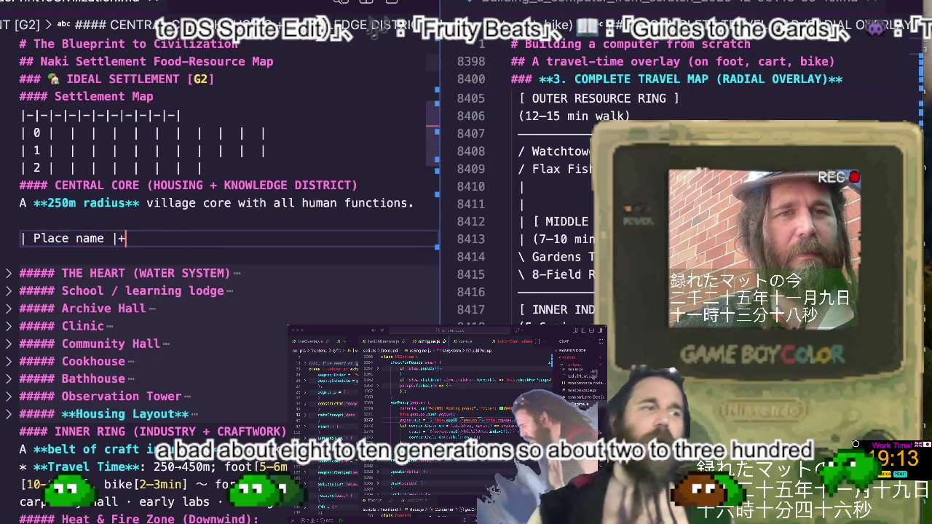
{"action": "key", "text": "BackSpace"}
{"action": "type", "text": "emoji"}
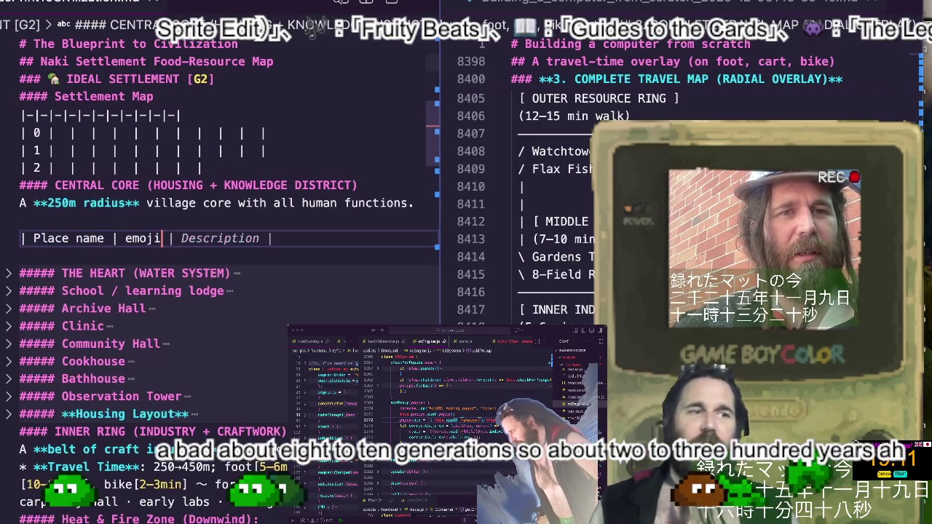
{"action": "type", "text": " | emoji"}
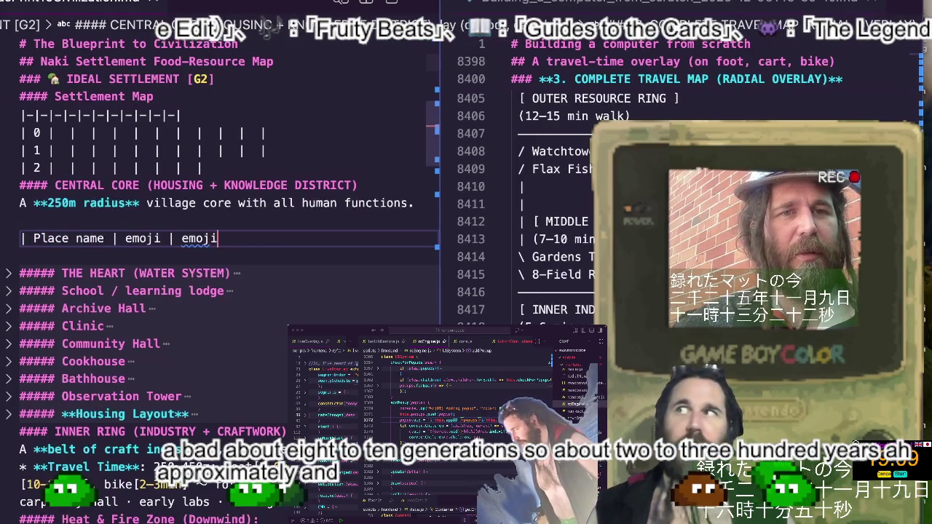
{"action": "type", "text": " 2 | emoji 3"}
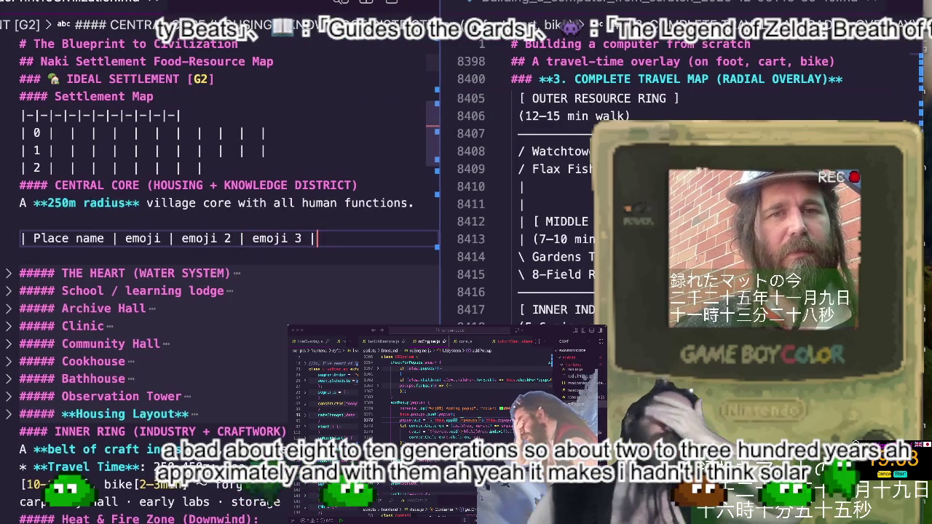
{"action": "type", "text": " |"}
{"action": "key", "text": "Return"}
Accept Copilot's separator and emoji rows for The Heart, School, Archive Hall and Clinic
{"action": "key", "text": "Tab"}
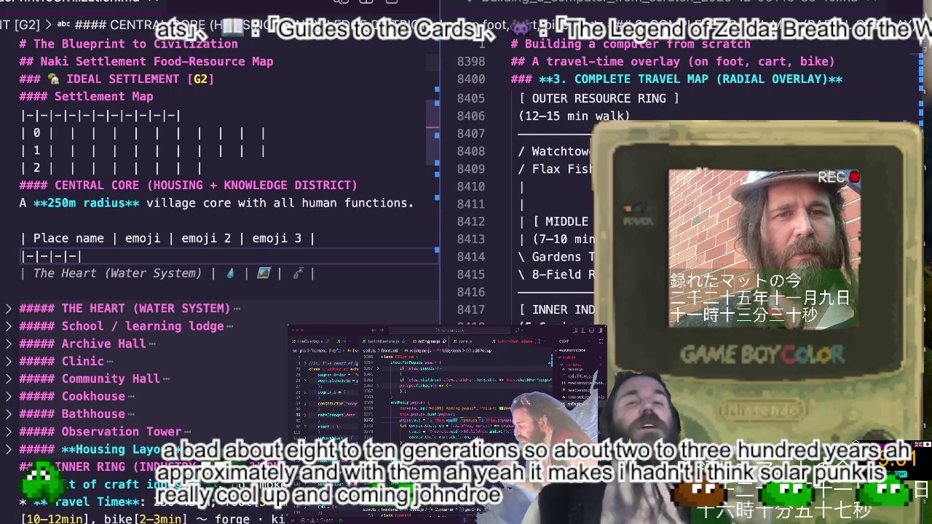
{"action": "key", "text": "Tab"}
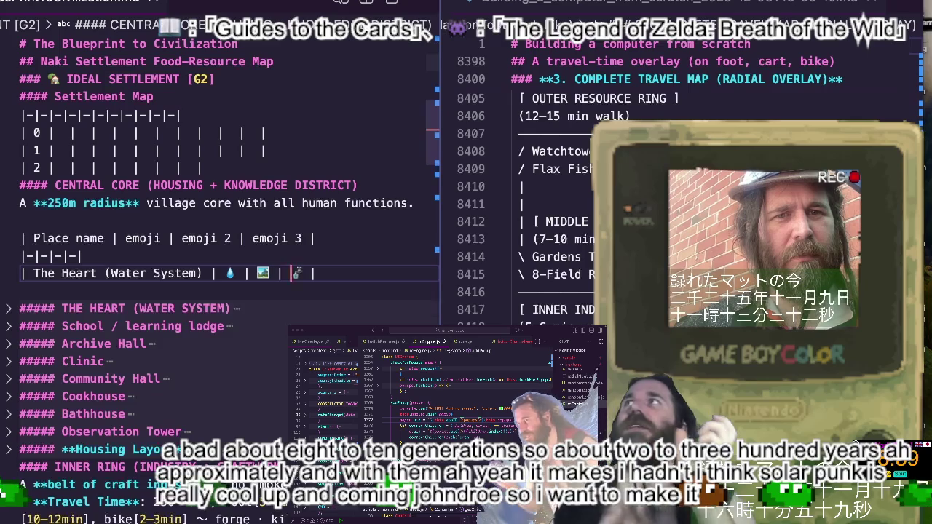
{"action": "key", "text": "BackSpace"}
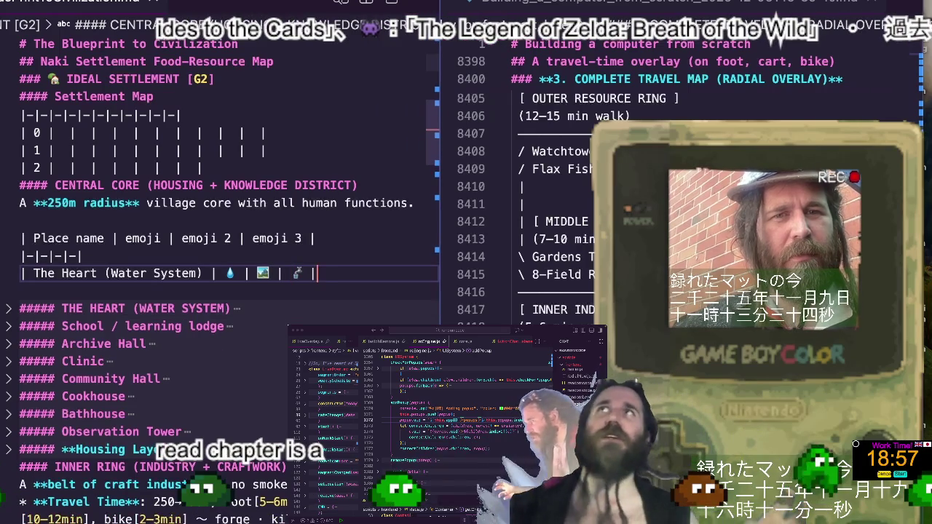
{"action": "key", "text": "Return"}
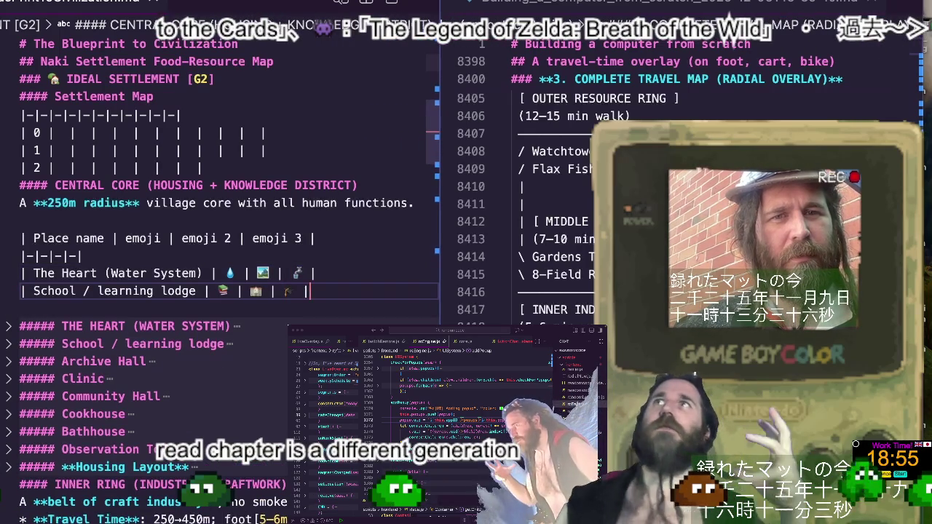
{"action": "key", "text": "Return"}
{"action": "key", "text": "Return"}
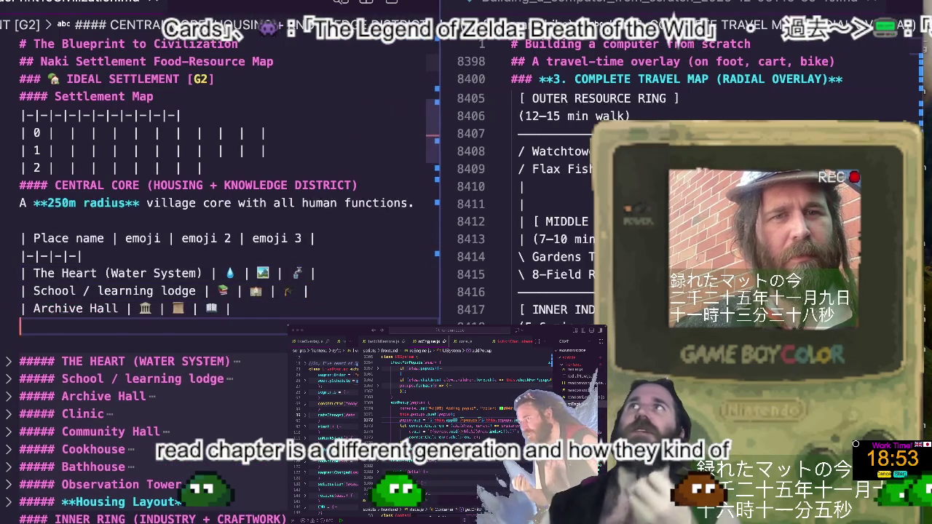
{"action": "type", "text": "| Clinic | 🏥 | 🌿 | 💊 |"}
{"action": "key", "text": "Tab"}
Accept Copilot's emoji rows for Community Hall, Cookhouse, Bathhouse and Observation Tower
{"action": "key", "text": "Return"}
{"action": "key", "text": "Tab"}
{"action": "key", "text": "Return"}
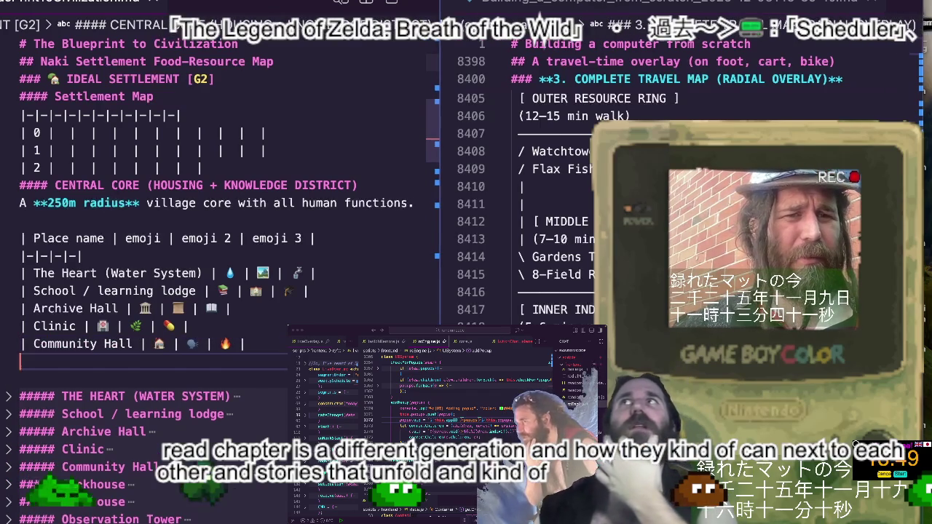
{"action": "key", "text": "Tab"}
{"action": "key", "text": "Return"}
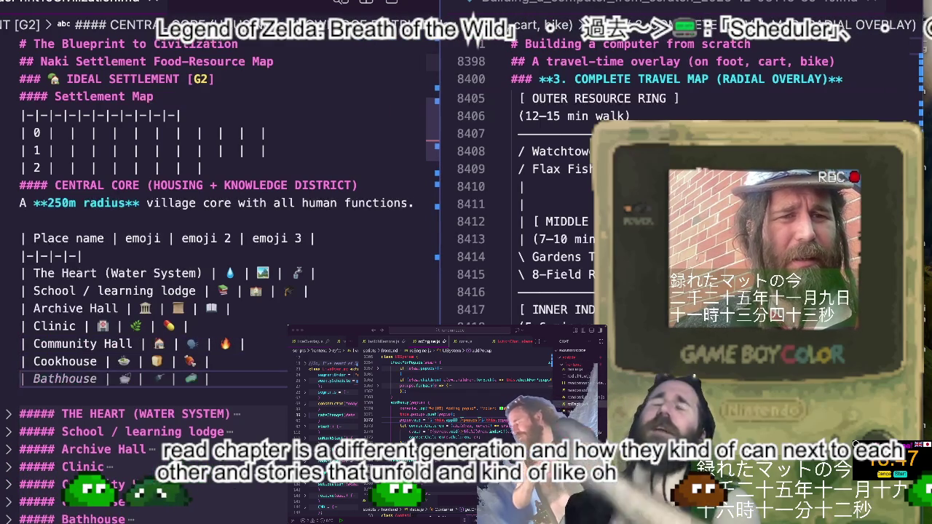
{"action": "key", "text": "Tab"}
{"action": "key", "text": "Return"}
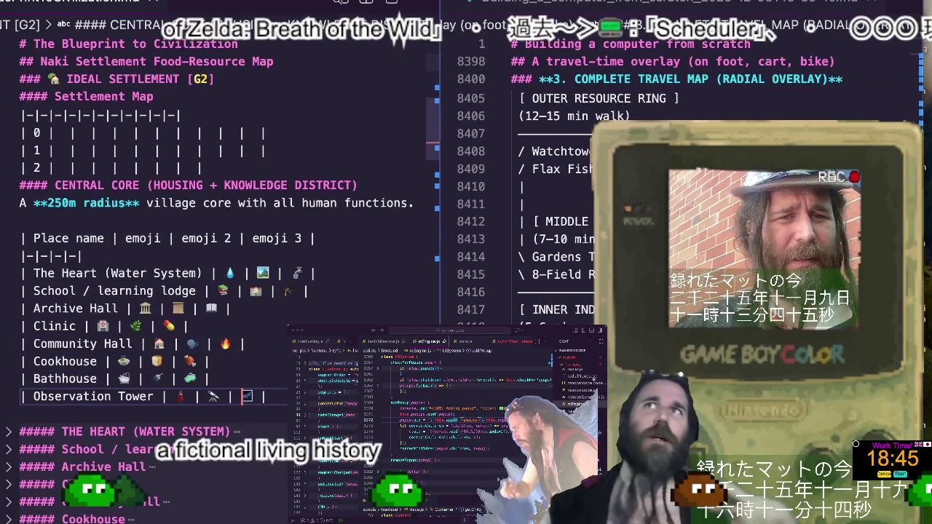
{"action": "key", "text": "Tab"}
{"action": "key", "text": "Return"}
{"action": "key", "text": "Return"}
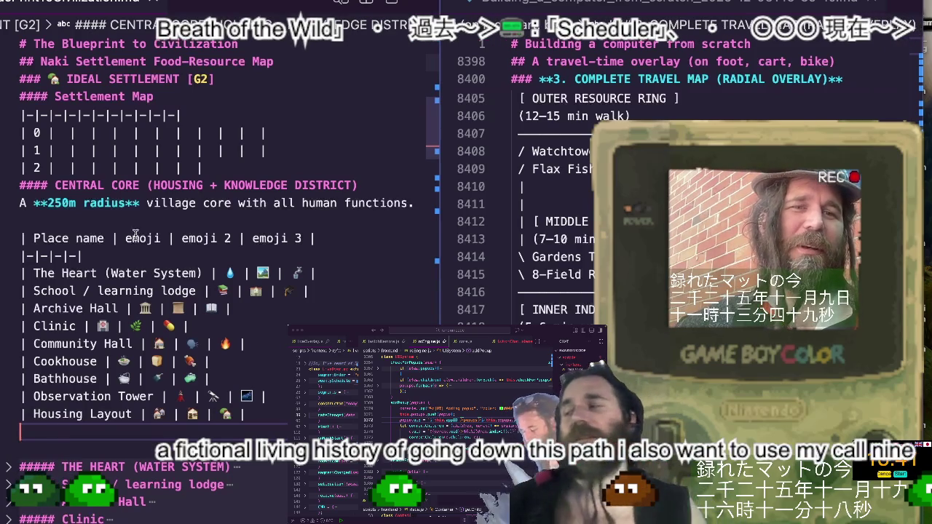
Cut the third emoji from The Heart row and move it to THE HEART heading
{"action": "scroll", "coordinate": [77, 294], "scroll_direction": "down", "scroll_amount": 1}
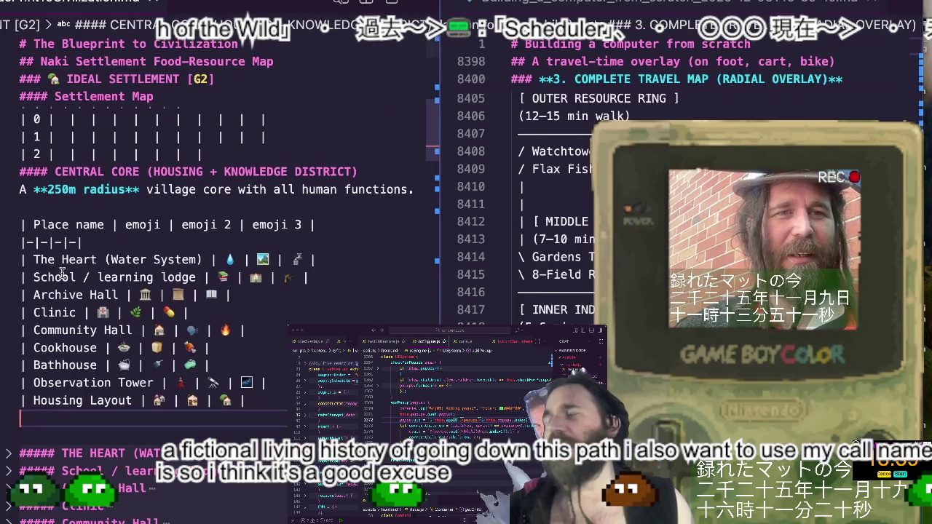
{"action": "left_click_drag", "start_coordinate": [34, 260], "coordinate": [200, 260]}
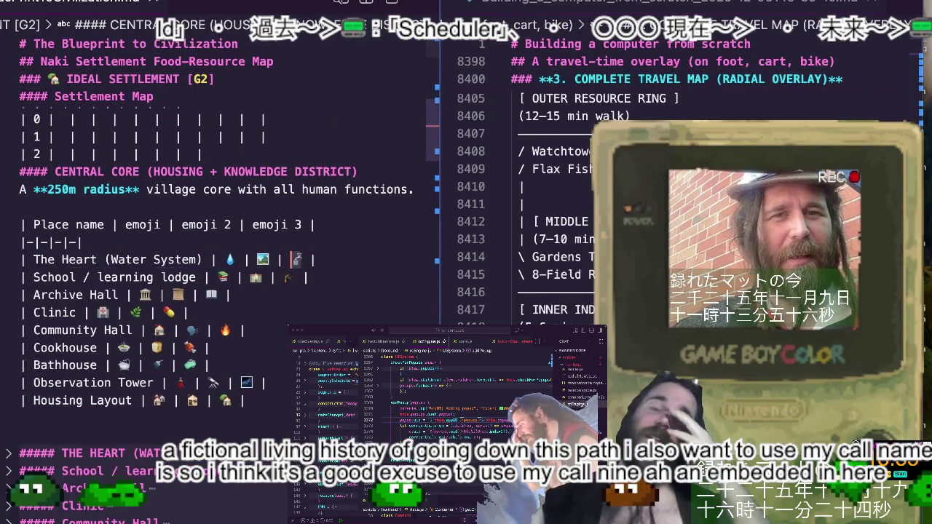
{"action": "key", "text": "BackSpace"}
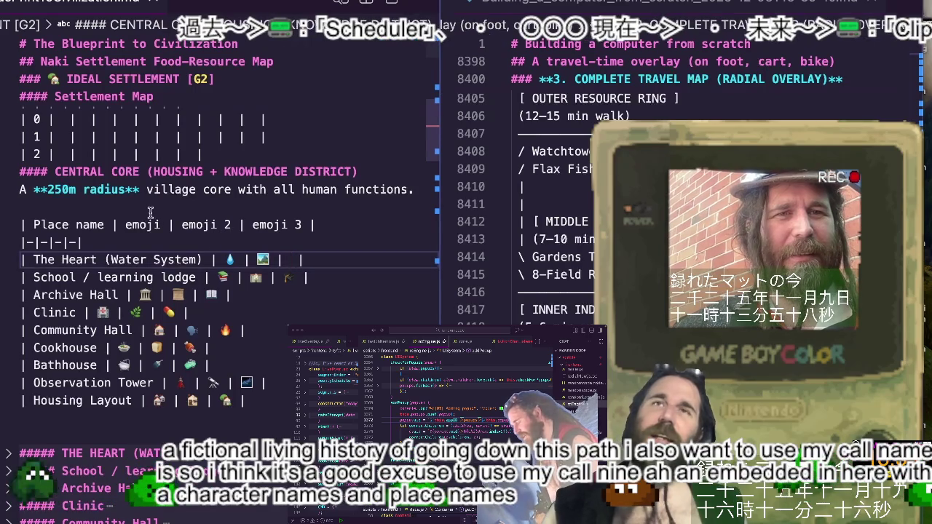
{"action": "scroll", "coordinate": [66, 311], "scroll_direction": "up", "scroll_amount": 2}
{"action": "scroll", "coordinate": [67, 312], "scroll_direction": "down", "scroll_amount": 2}
{"action": "scroll", "coordinate": [64, 349], "scroll_direction": "down", "scroll_amount": 2}
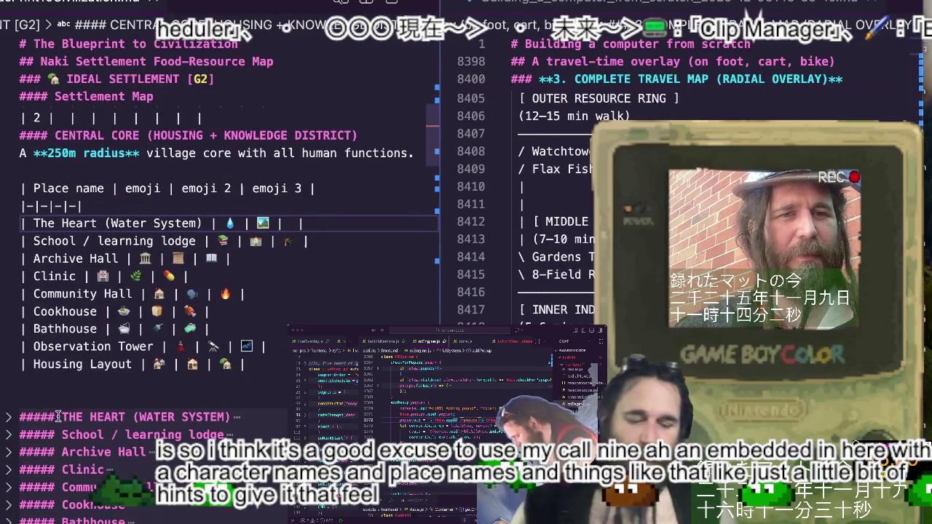
{"action": "left_click", "coordinate": [59, 416]}
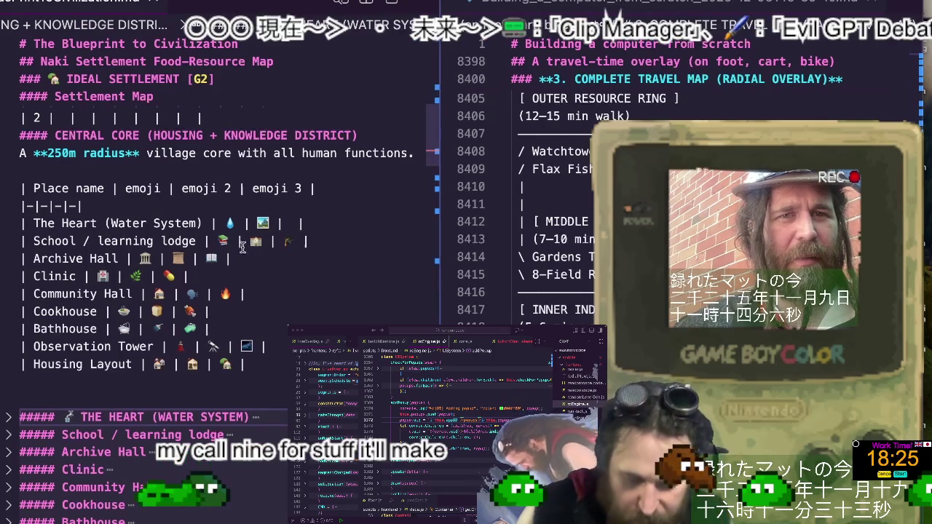
Cut the graduation-cap emoji from the School row and move it to the School heading
{"action": "left_click", "coordinate": [243, 243]}
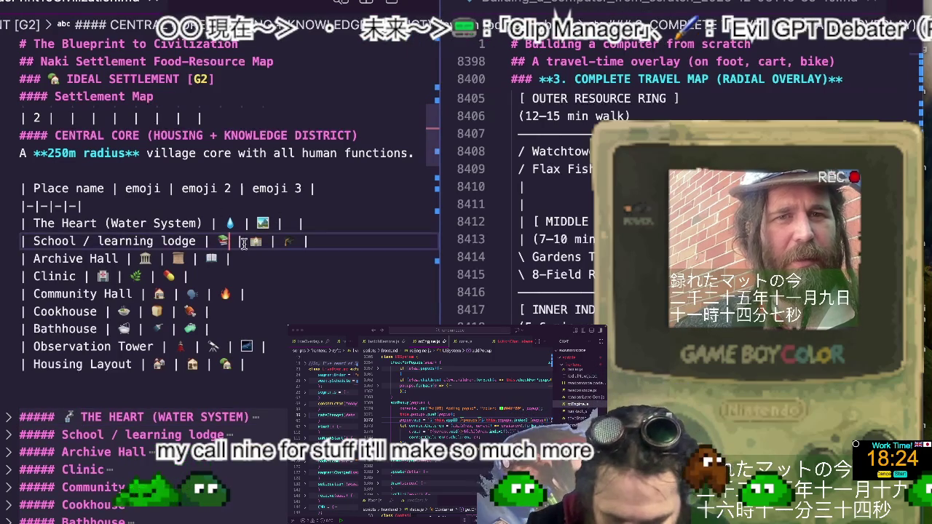
{"action": "left_click", "coordinate": [308, 242]}
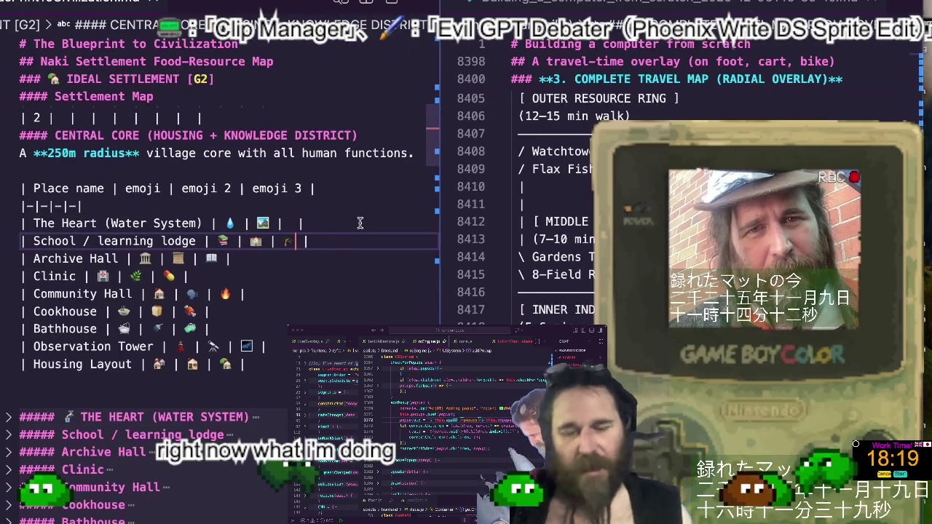
{"action": "left_click", "coordinate": [291, 243]}
{"action": "key", "text": "BackSpace"}
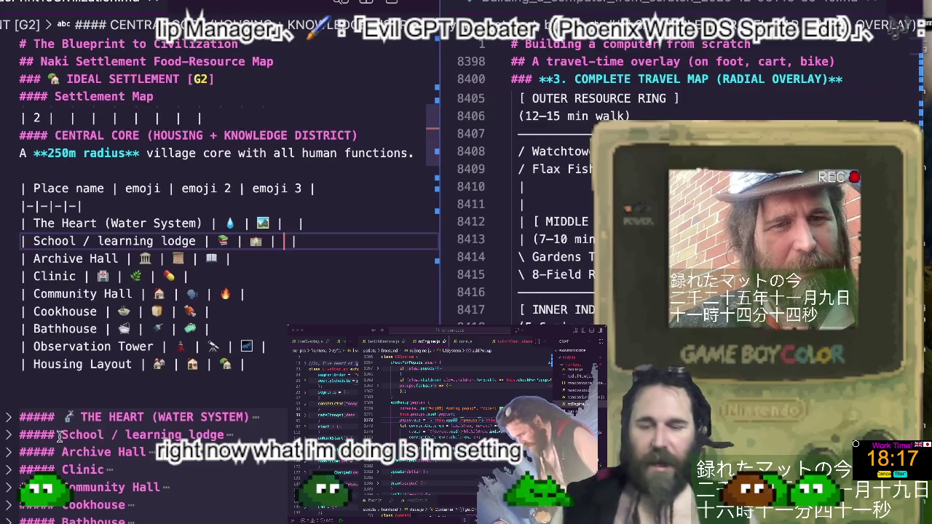
{"action": "left_click", "coordinate": [59, 435]}
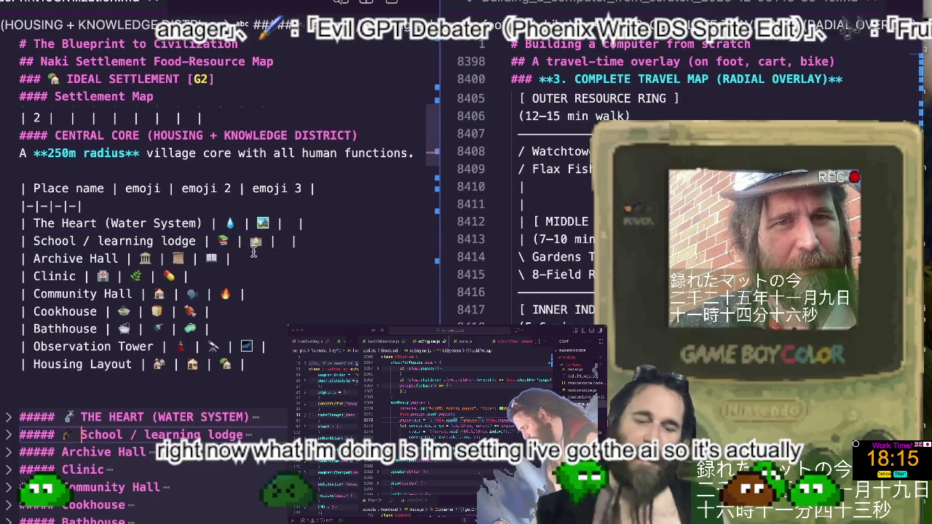
{"action": "left_click", "coordinate": [255, 241]}
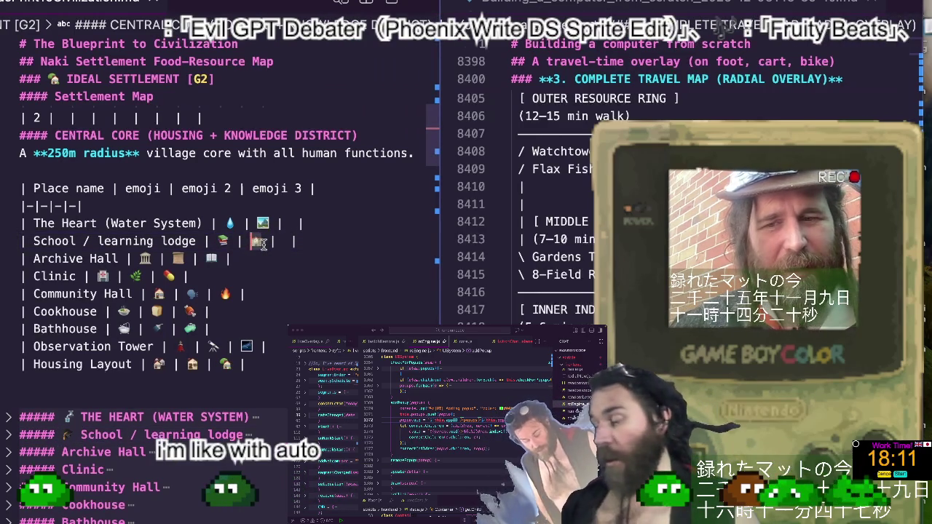
Tile and restore the editor window, then enlarge the editor text
{"action": "key", "text": "ctrl+alt+Up"}
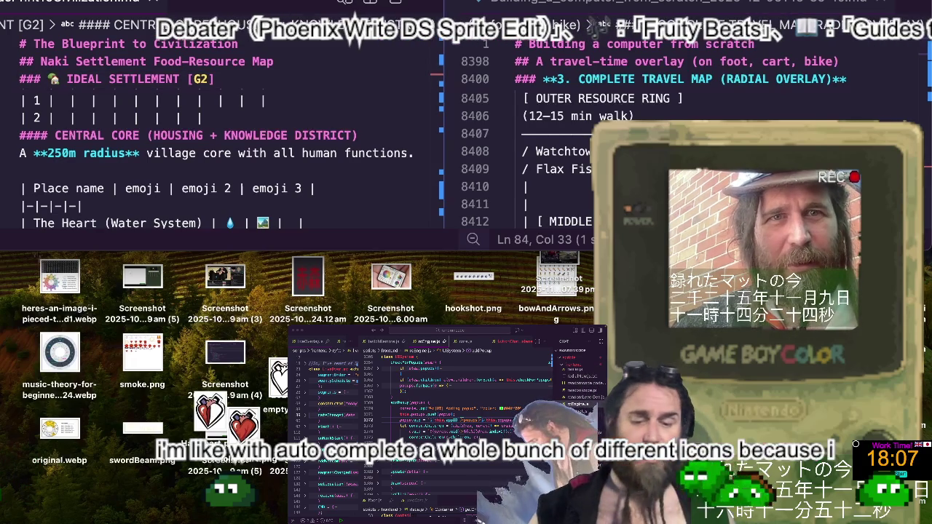
{"action": "key", "text": "ctrl+alt+Return"}
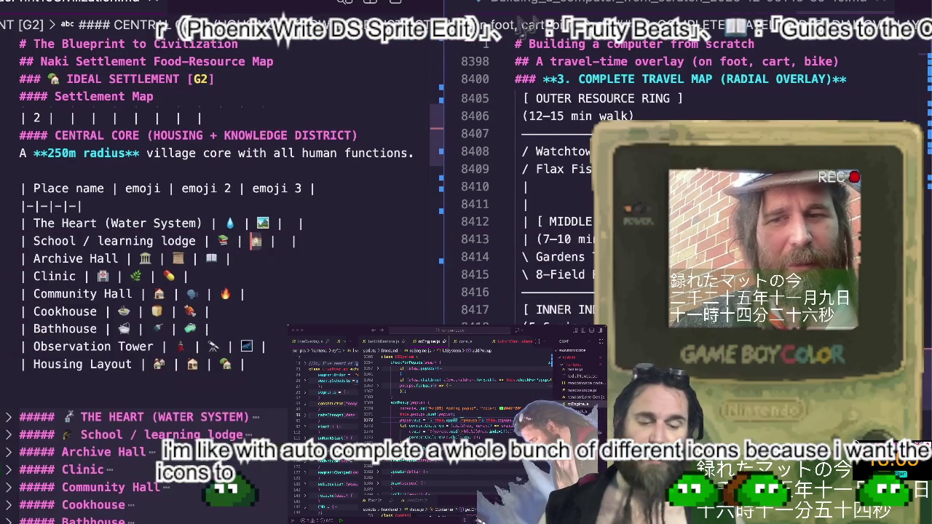
{"action": "key", "text": "ctrl+equal"}
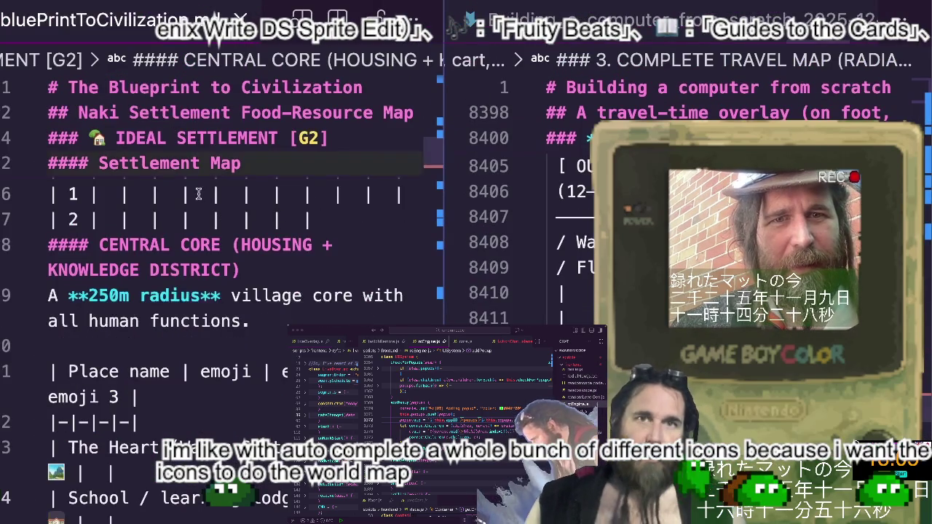
Widen the blueprint document pane and scroll down to the zone table rows
{"action": "scroll", "coordinate": [197, 187], "scroll_direction": "down", "scroll_amount": 5}
{"action": "scroll", "coordinate": [313, 231], "scroll_direction": "down", "scroll_amount": 1}
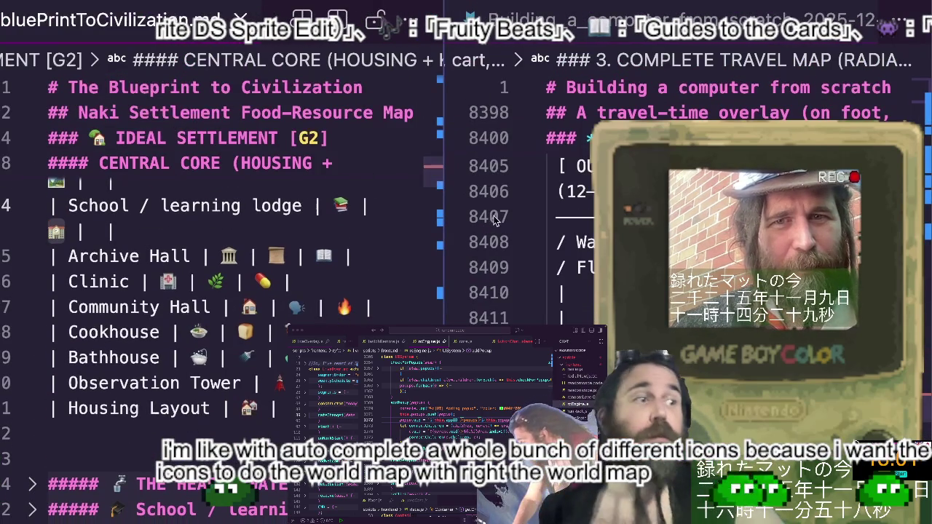
{"action": "left_click_drag", "start_coordinate": [442, 217], "coordinate": [546, 217]}
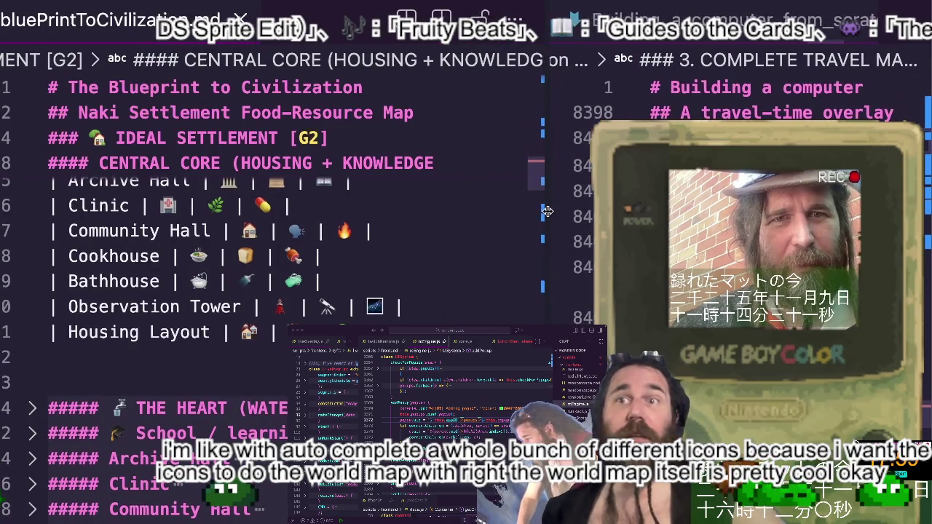
{"action": "scroll", "coordinate": [207, 317], "scroll_direction": "up", "scroll_amount": 1}
{"action": "scroll", "coordinate": [207, 316], "scroll_direction": "up", "scroll_amount": 5}
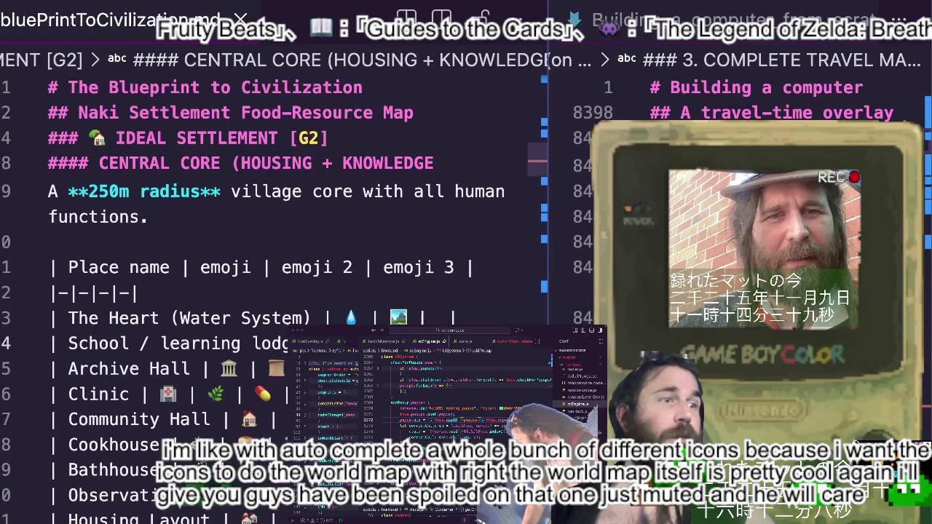
{"action": "scroll", "coordinate": [273, 327], "scroll_direction": "down", "scroll_amount": 1}
{"action": "scroll", "coordinate": [274, 327], "scroll_direction": "down", "scroll_amount": 2}
{"action": "scroll", "coordinate": [273, 327], "scroll_direction": "down", "scroll_amount": 1}
{"action": "scroll", "coordinate": [273, 328], "scroll_direction": "down", "scroll_amount": 1}
{"action": "scroll", "coordinate": [273, 328], "scroll_direction": "down", "scroll_amount": 1}
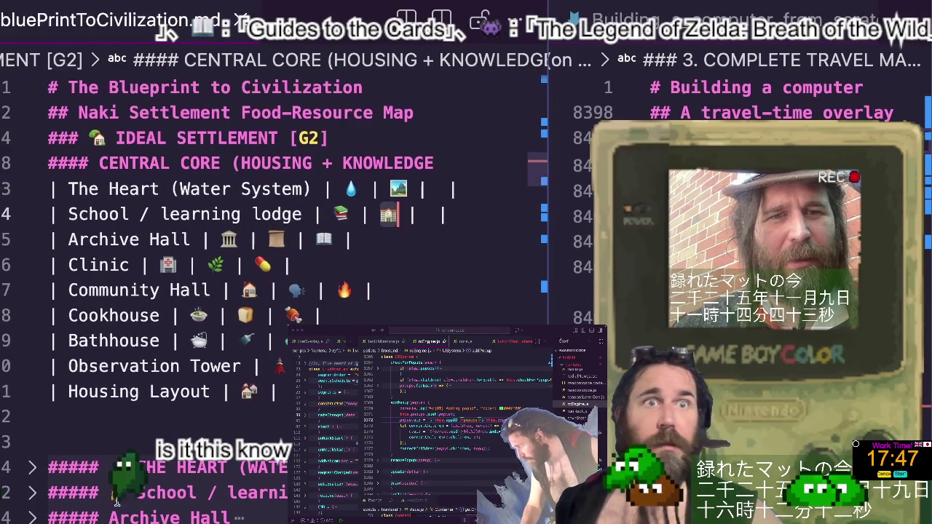
Locate the scroll emoji on the Archive Hall table row
{"action": "left_click", "coordinate": [264, 240]}
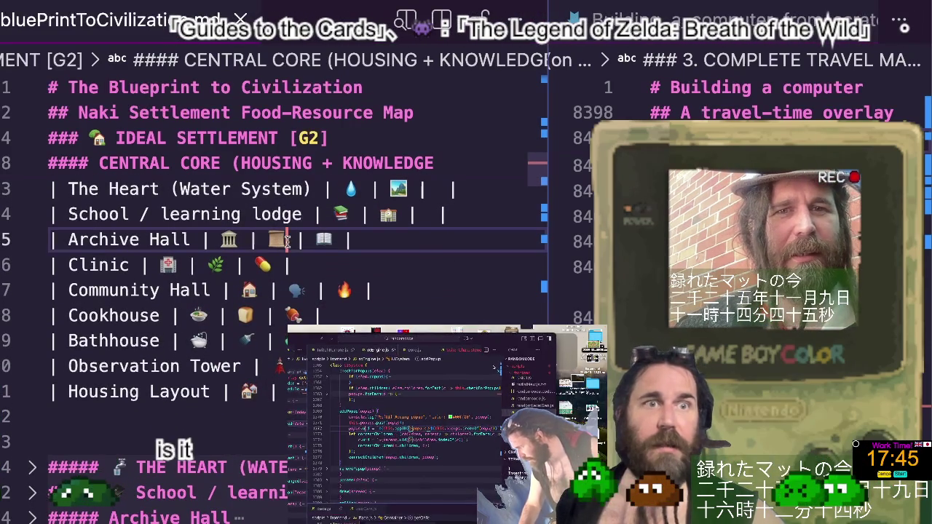
{"action": "scroll", "coordinate": [267, 263], "scroll_direction": "down", "scroll_amount": 1}
{"action": "scroll", "coordinate": [219, 306], "scroll_direction": "down", "scroll_amount": 5}
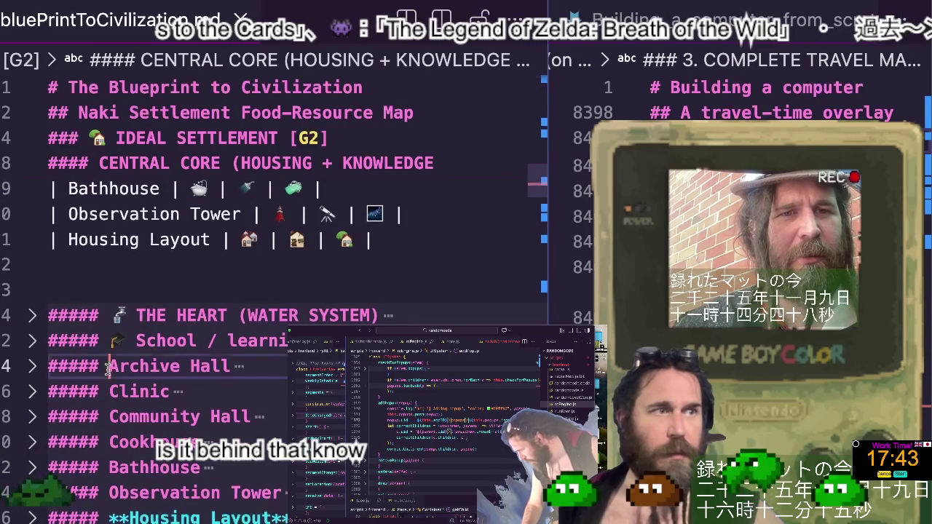
{"action": "scroll", "coordinate": [203, 329], "scroll_direction": "up", "scroll_amount": 1}
{"action": "scroll", "coordinate": [204, 329], "scroll_direction": "up", "scroll_amount": 2}
{"action": "scroll", "coordinate": [204, 328], "scroll_direction": "up", "scroll_amount": 4}
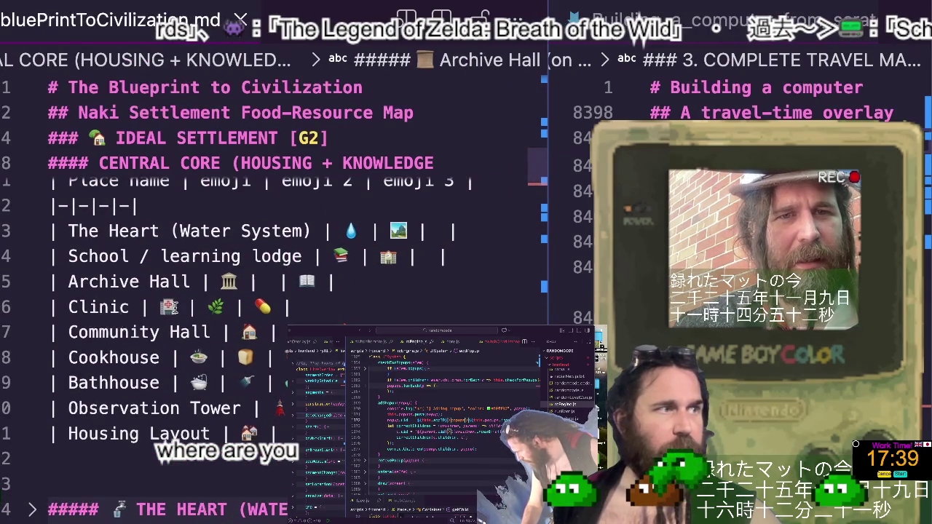
Select the pill emoji in the Clinic row and place the caret after the hospital emoji
{"action": "left_click", "coordinate": [175, 307]}
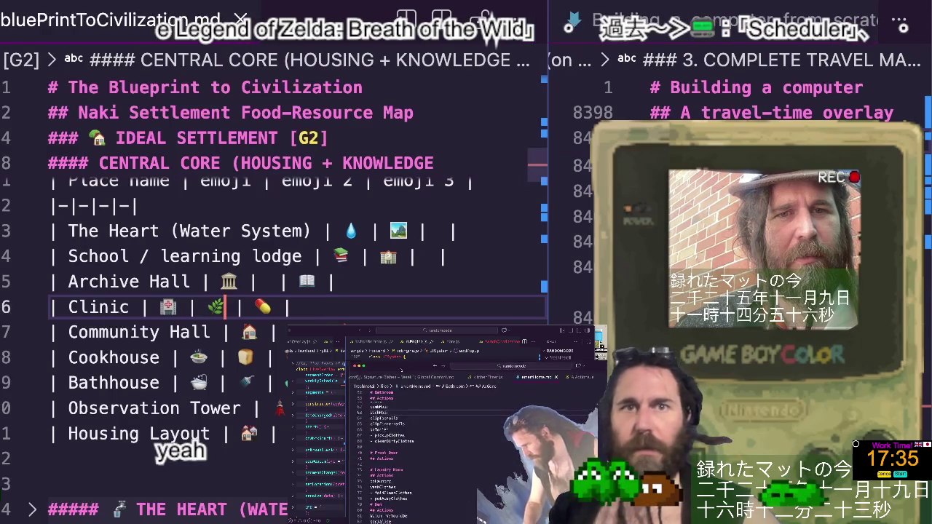
{"action": "double_click", "coordinate": [263, 308]}
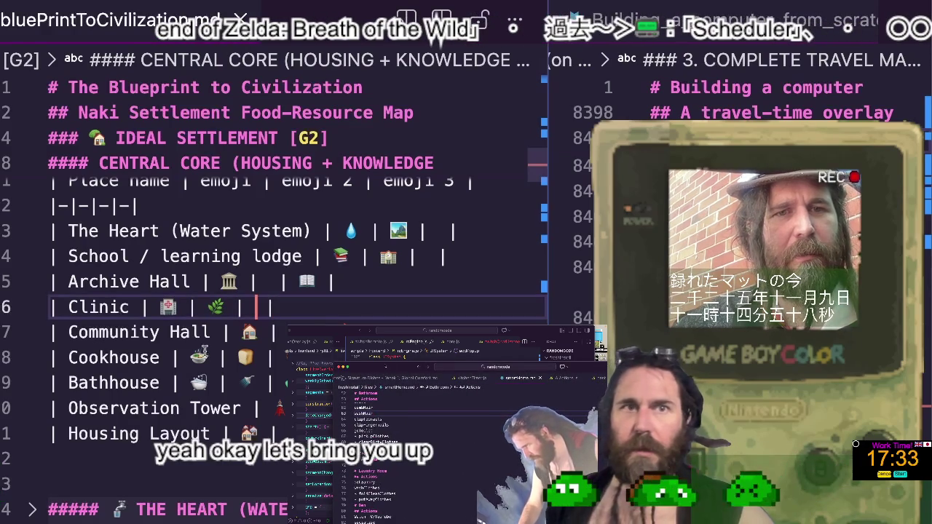
{"action": "scroll", "coordinate": [106, 449], "scroll_direction": "down", "scroll_amount": 1}
{"action": "scroll", "coordinate": [106, 449], "scroll_direction": "down", "scroll_amount": 1}
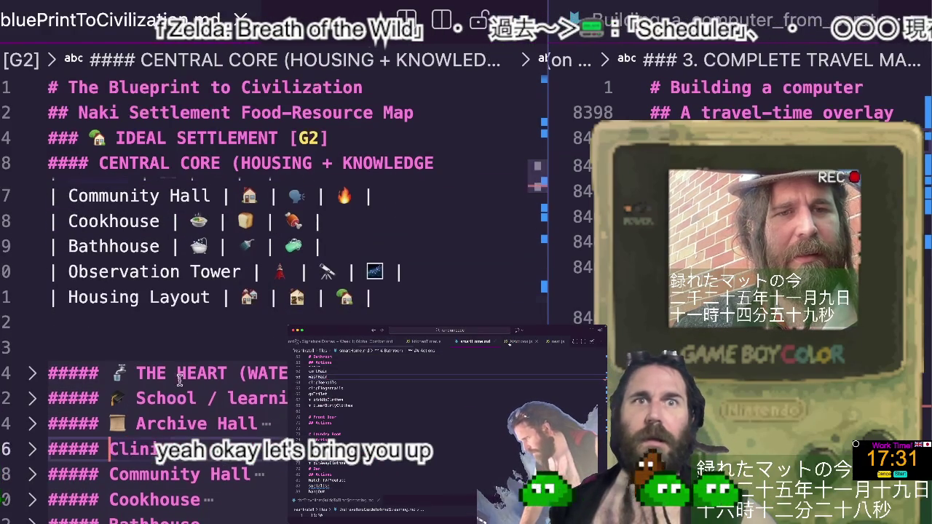
{"action": "scroll", "coordinate": [181, 386], "scroll_direction": "down", "scroll_amount": 1}
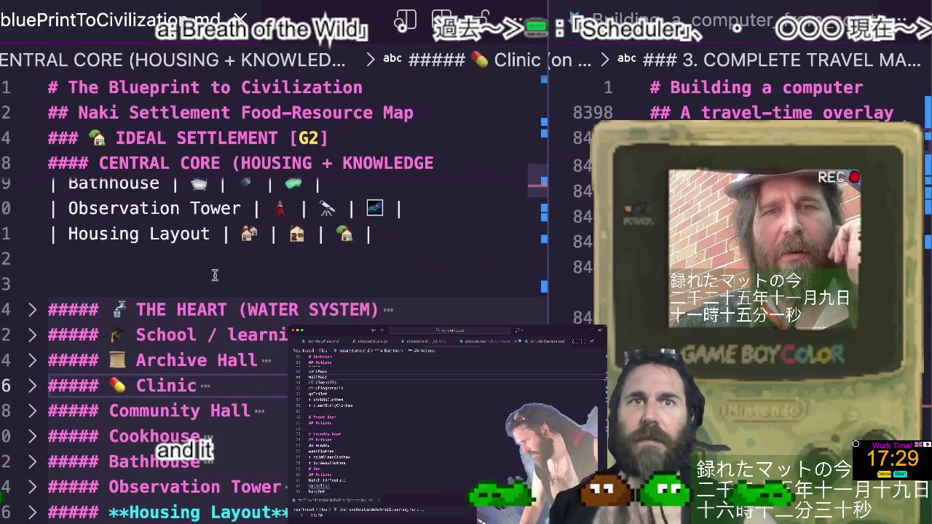
{"action": "scroll", "coordinate": [216, 255], "scroll_direction": "up", "scroll_amount": 2}
{"action": "left_click", "coordinate": [218, 228]}
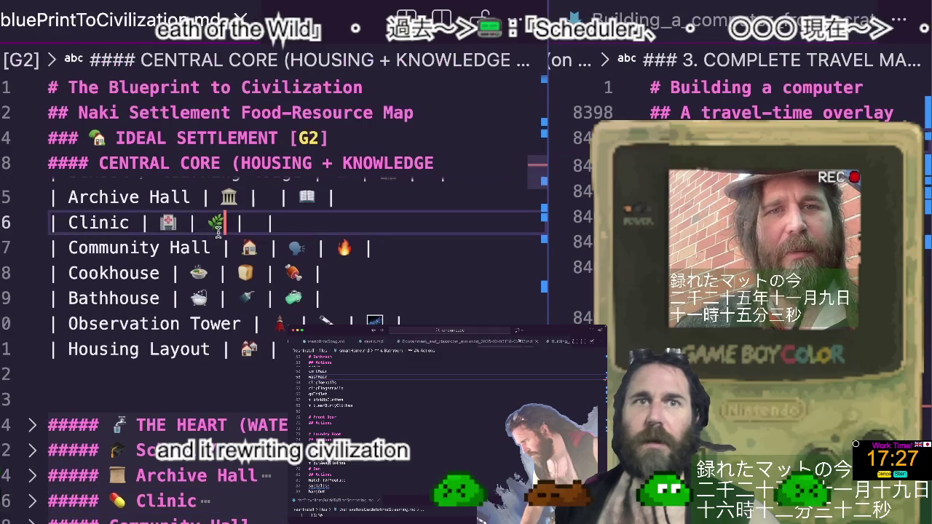
{"action": "scroll", "coordinate": [218, 228], "scroll_direction": "up", "scroll_amount": 1}
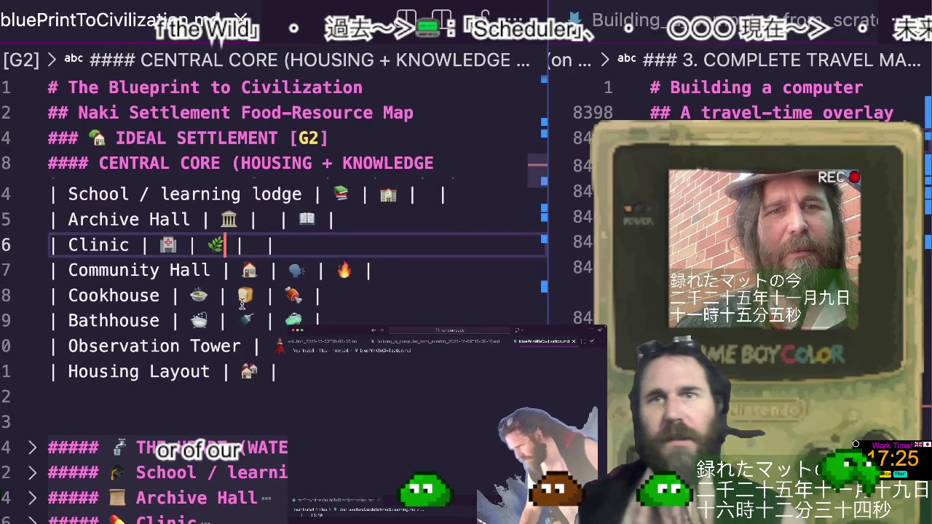
{"action": "left_click", "coordinate": [170, 246]}
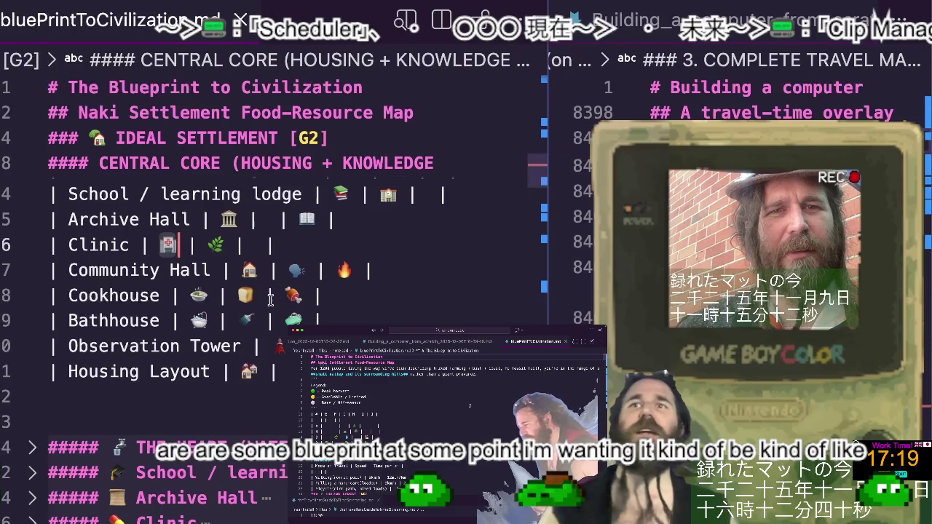
Cut the speech-bubble emoji from the Community Hall row and go to its heading
{"action": "scroll", "coordinate": [270, 299], "scroll_direction": "down", "scroll_amount": 1}
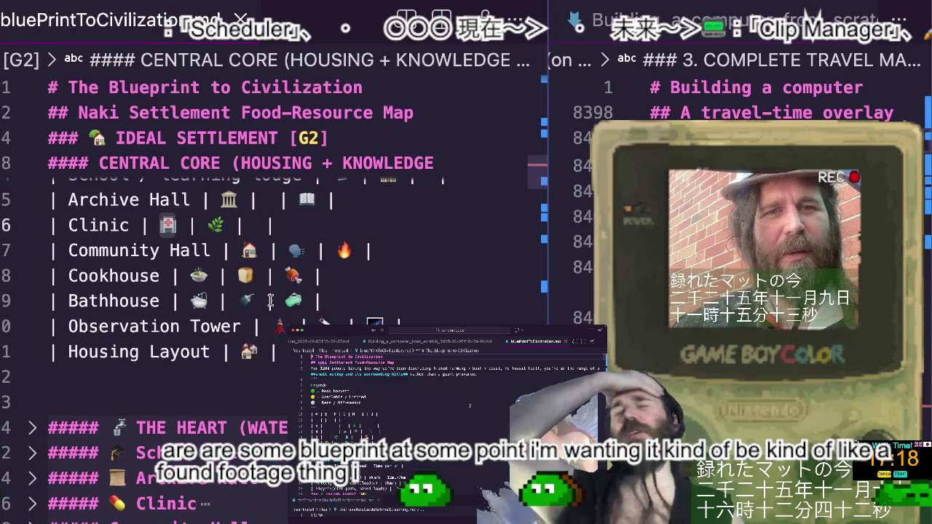
{"action": "left_click", "coordinate": [255, 255]}
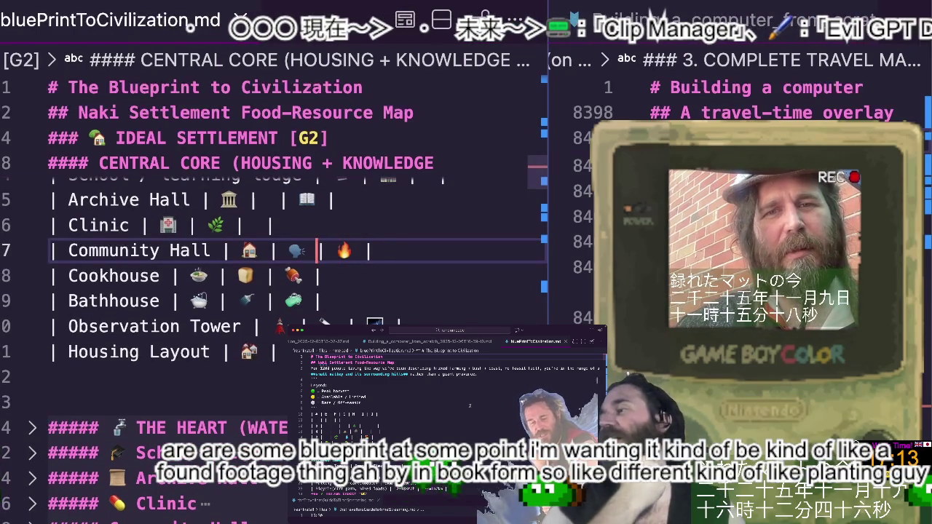
{"action": "left_click", "coordinate": [270, 250]}
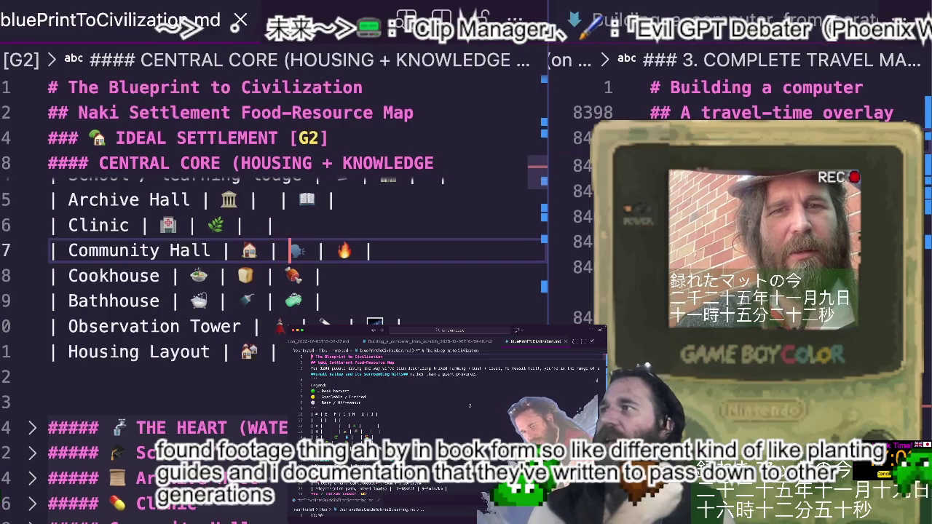
{"action": "key", "text": "Delete"}
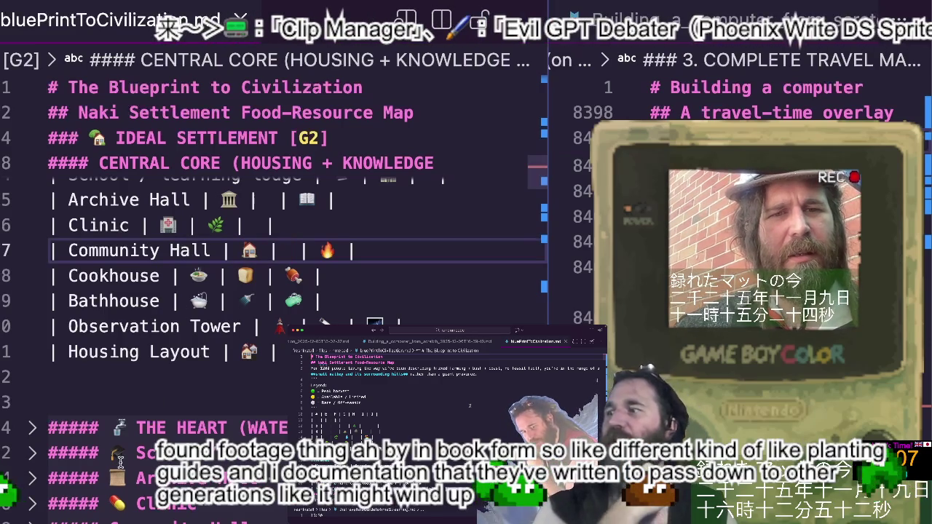
{"action": "scroll", "coordinate": [156, 412], "scroll_direction": "down", "scroll_amount": 2}
{"action": "left_click", "coordinate": [111, 438]}
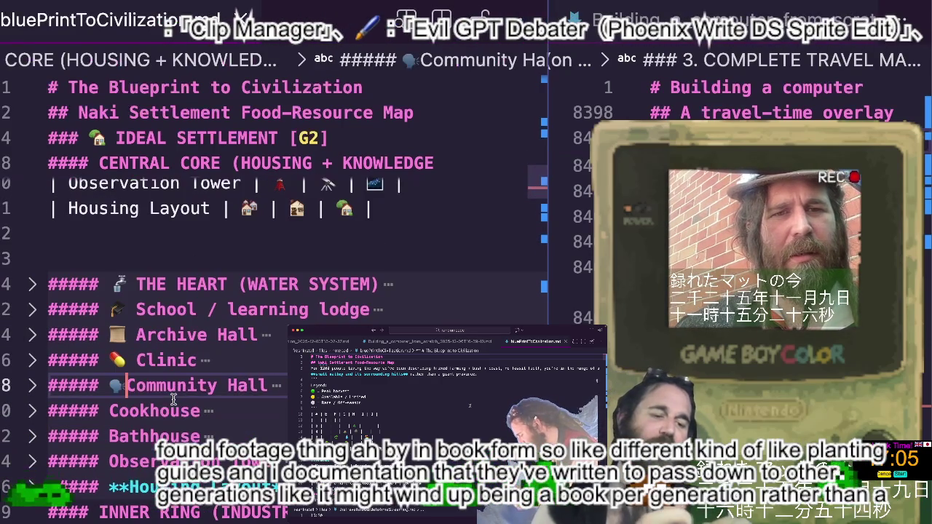
{"action": "scroll", "coordinate": [208, 231], "scroll_direction": "up", "scroll_amount": 3}
{"action": "scroll", "coordinate": [254, 267], "scroll_direction": "up", "scroll_amount": 2}
Move the soup emoji from the Cookhouse row to the start of the Cookhouse heading
{"action": "left_click", "coordinate": [270, 289]}
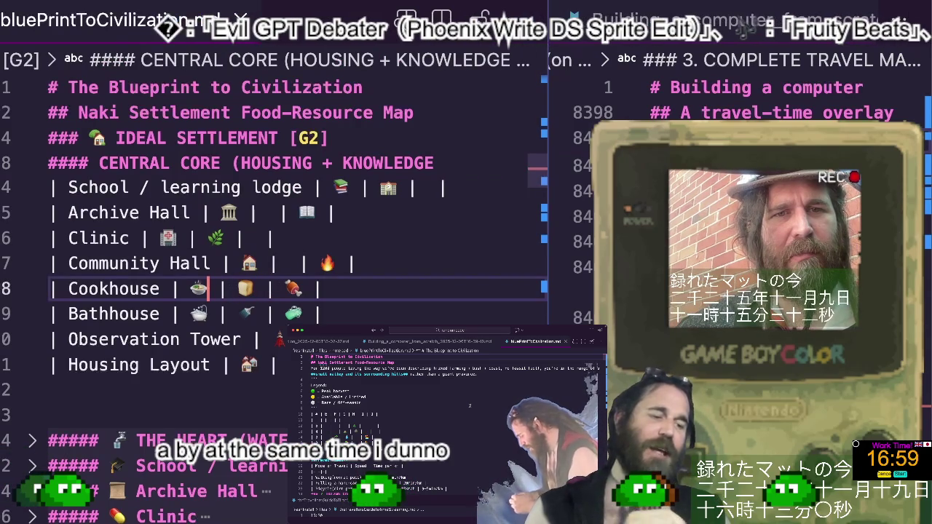
{"action": "key", "text": "BackSpace"}
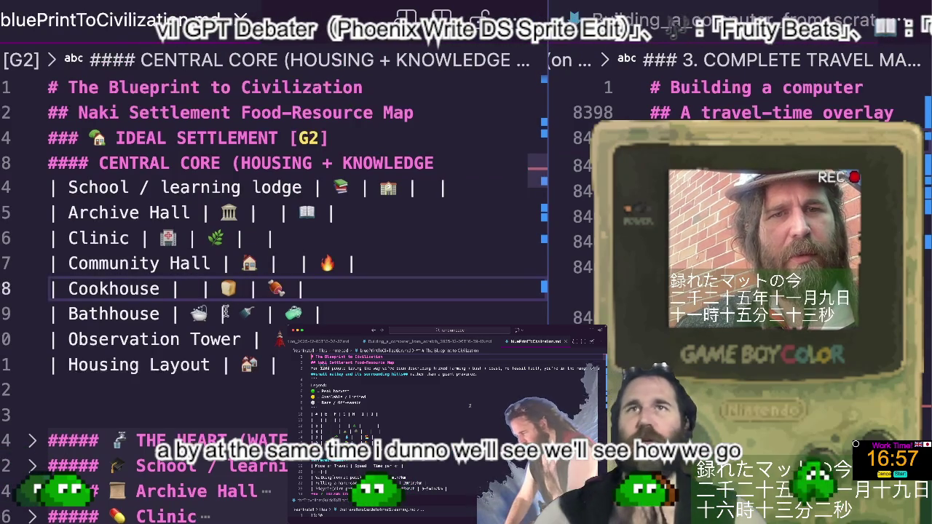
{"action": "scroll", "coordinate": [227, 310], "scroll_direction": "down", "scroll_amount": 5}
{"action": "scroll", "coordinate": [227, 310], "scroll_direction": "down", "scroll_amount": 3}
{"action": "left_click", "coordinate": [109, 328]}
{"action": "type", "text": "🍲"}
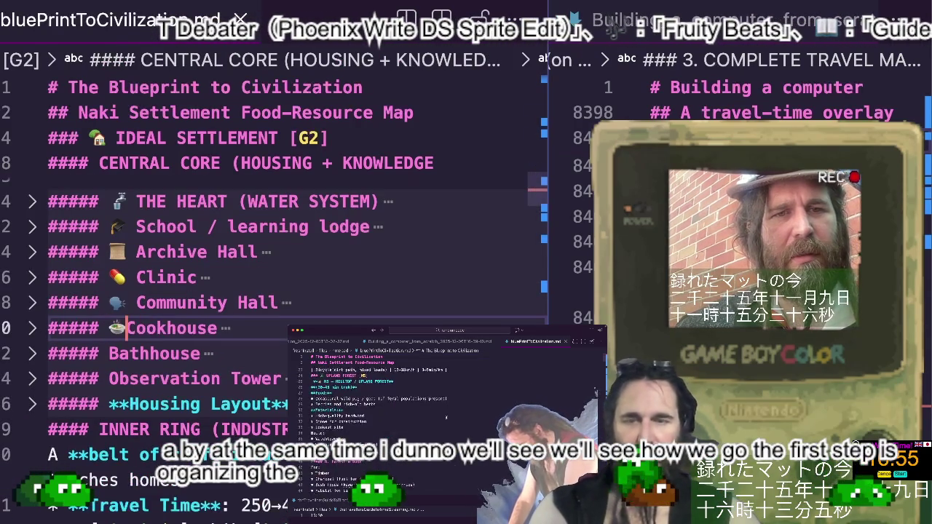
Move the bathtub emoji from the Bathhouse row to the start of the Bathhouse heading
{"action": "scroll", "coordinate": [191, 300], "scroll_direction": "up", "scroll_amount": 3}
{"action": "scroll", "coordinate": [191, 299], "scroll_direction": "up", "scroll_amount": 1}
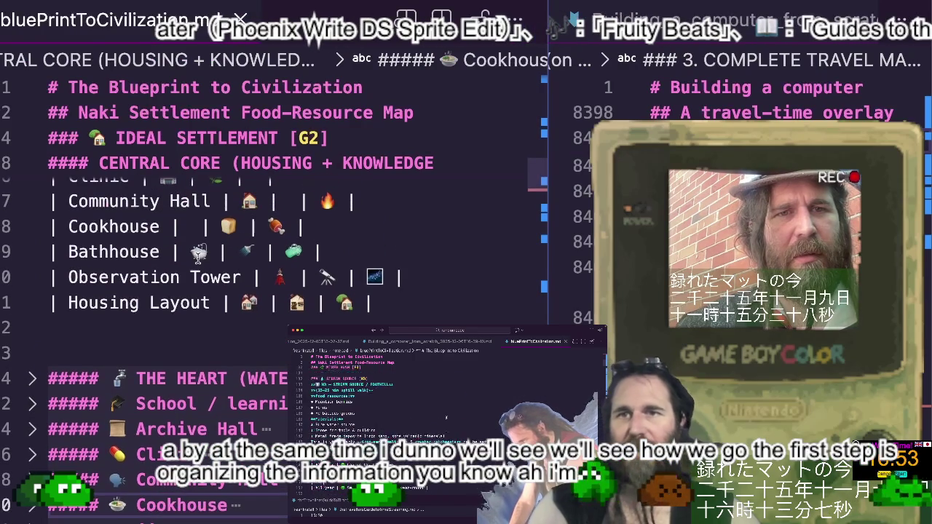
{"action": "double_click", "coordinate": [198, 252]}
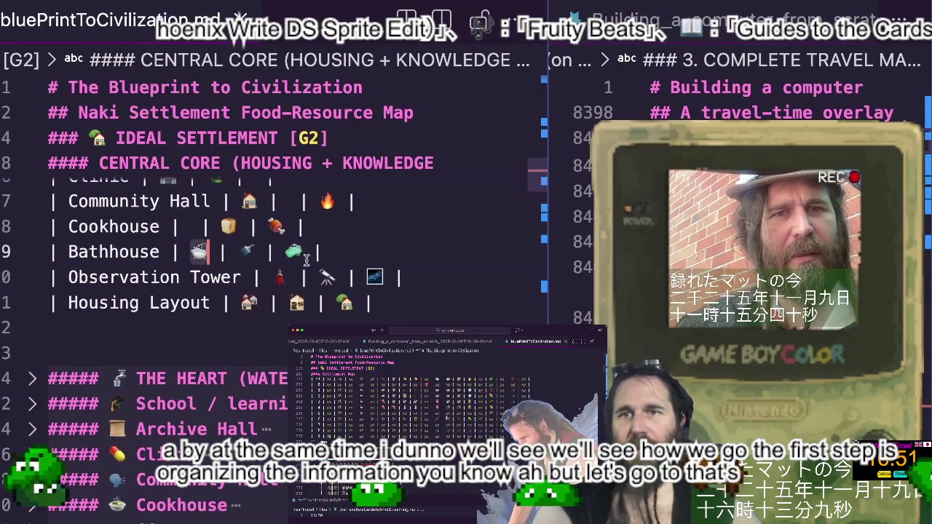
{"action": "scroll", "coordinate": [307, 258], "scroll_direction": "down", "scroll_amount": 2}
{"action": "scroll", "coordinate": [306, 259], "scroll_direction": "down", "scroll_amount": 2}
{"action": "left_click", "coordinate": [109, 430]}
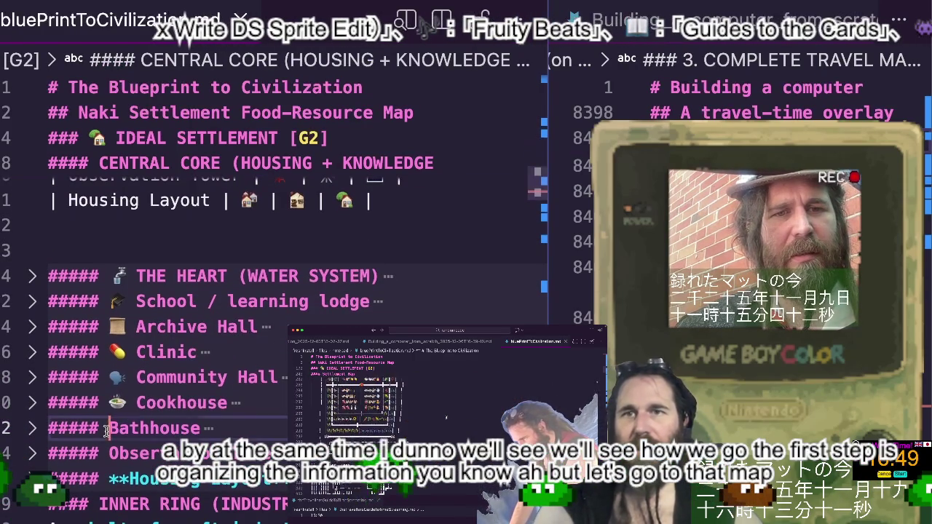
{"action": "scroll", "coordinate": [106, 431], "scroll_direction": "down", "scroll_amount": 1}
{"action": "scroll", "coordinate": [292, 292], "scroll_direction": "up", "scroll_amount": 1}
{"action": "scroll", "coordinate": [292, 292], "scroll_direction": "up", "scroll_amount": 2}
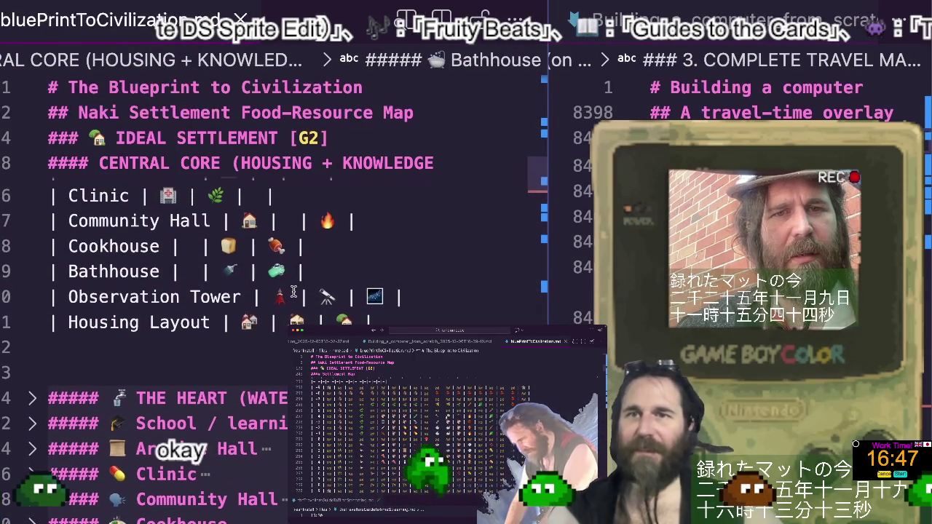
Cut the telescope emoji from the Observation Tower row, then return to the Central Core table
{"action": "left_click", "coordinate": [323, 295]}
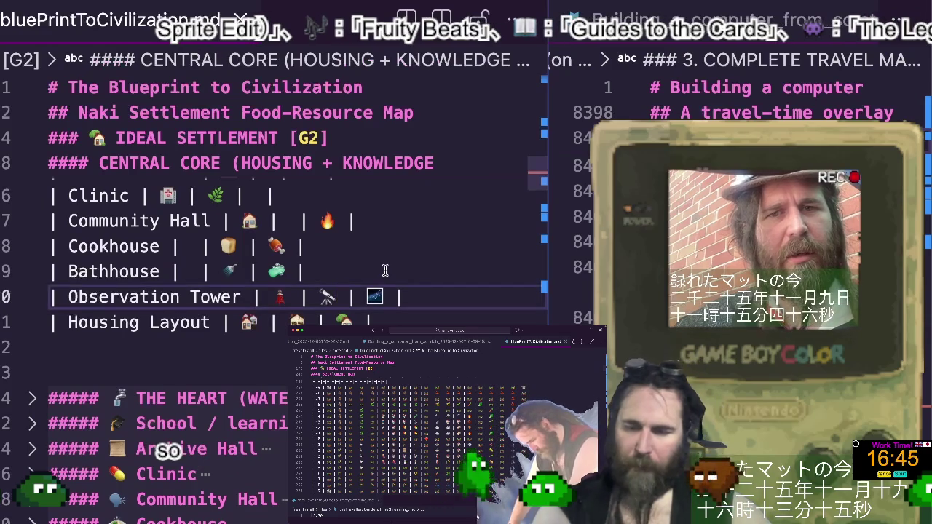
{"action": "double_click", "coordinate": [327, 296]}
{"action": "key", "text": "BackSpace"}
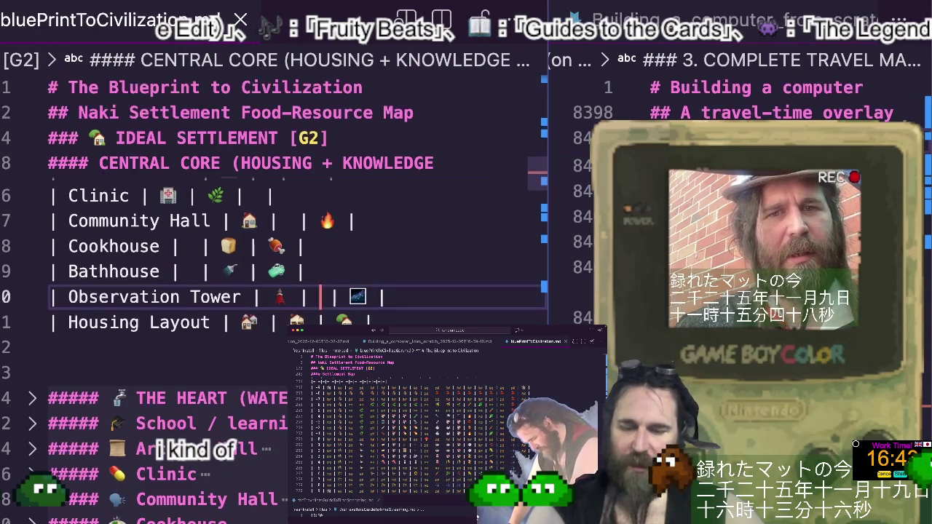
{"action": "scroll", "coordinate": [285, 311], "scroll_direction": "down", "scroll_amount": 2}
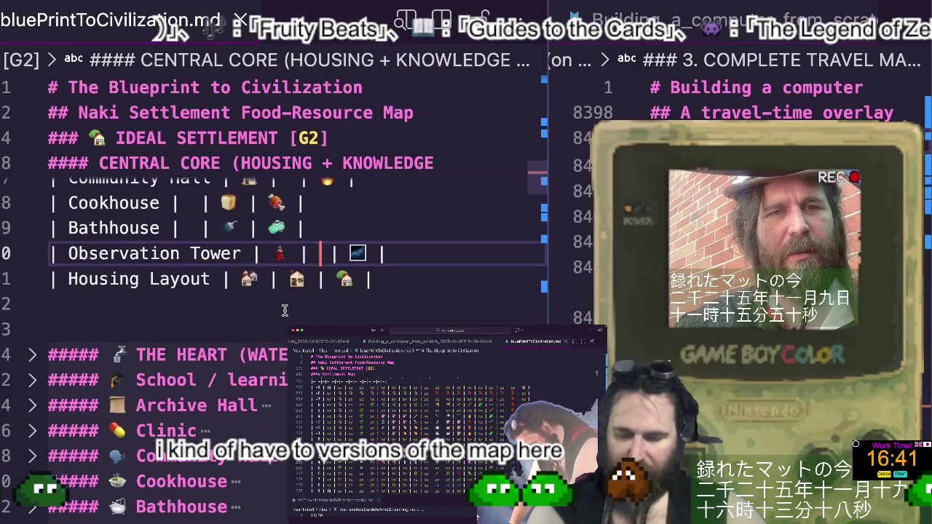
{"action": "scroll", "coordinate": [285, 311], "scroll_direction": "down", "scroll_amount": 3}
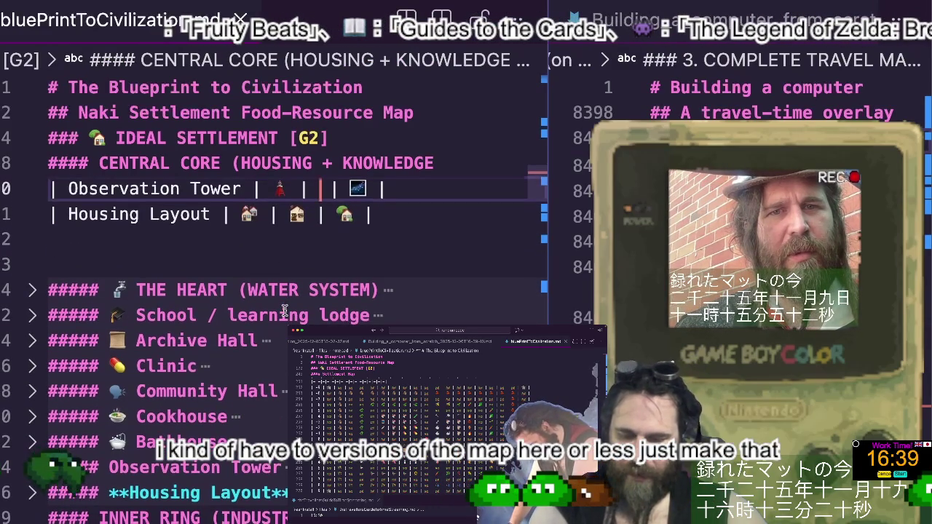
{"action": "scroll", "coordinate": [284, 311], "scroll_direction": "down", "scroll_amount": 2}
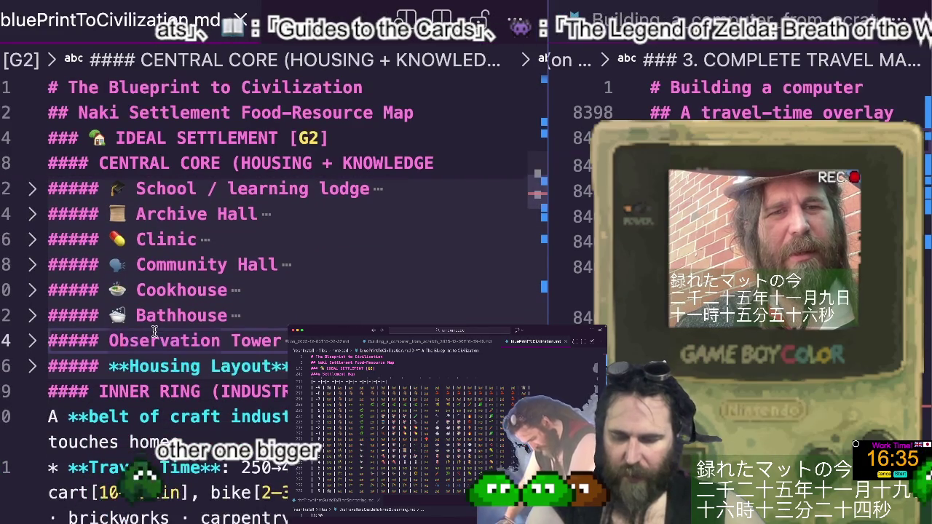
{"action": "scroll", "coordinate": [245, 301], "scroll_direction": "up", "scroll_amount": 2}
{"action": "scroll", "coordinate": [244, 302], "scroll_direction": "up", "scroll_amount": 3}
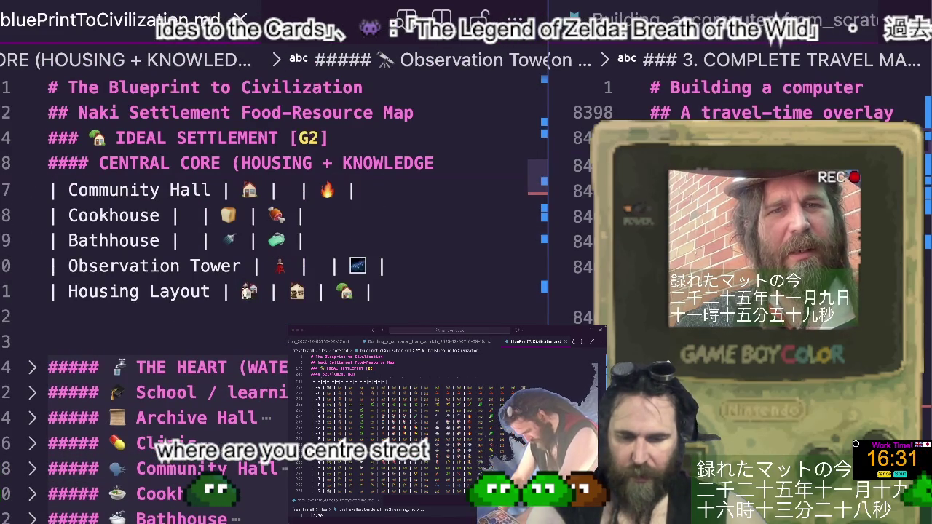
{"action": "left_click", "coordinate": [382, 267]}
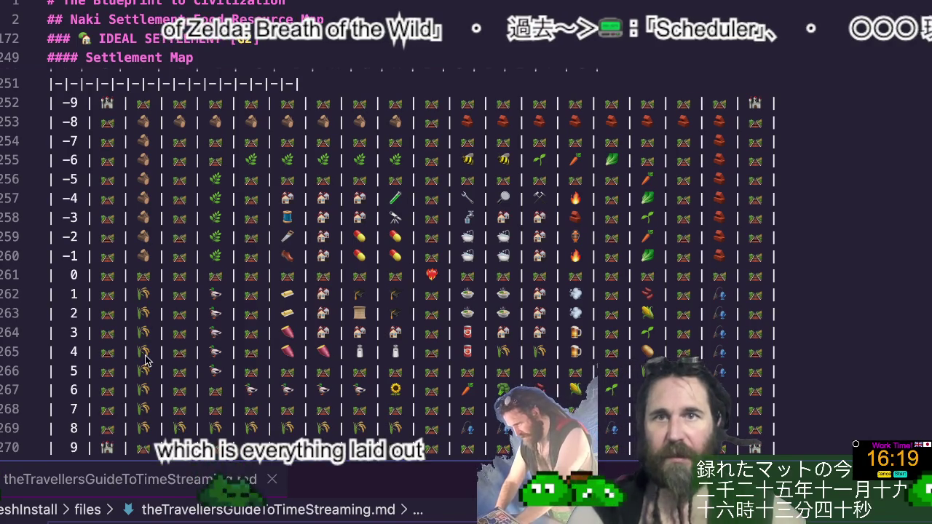
Scroll through the Settlement Map emoji coordinate grid, starting from row 4
{"action": "left_click", "coordinate": [546, 351]}
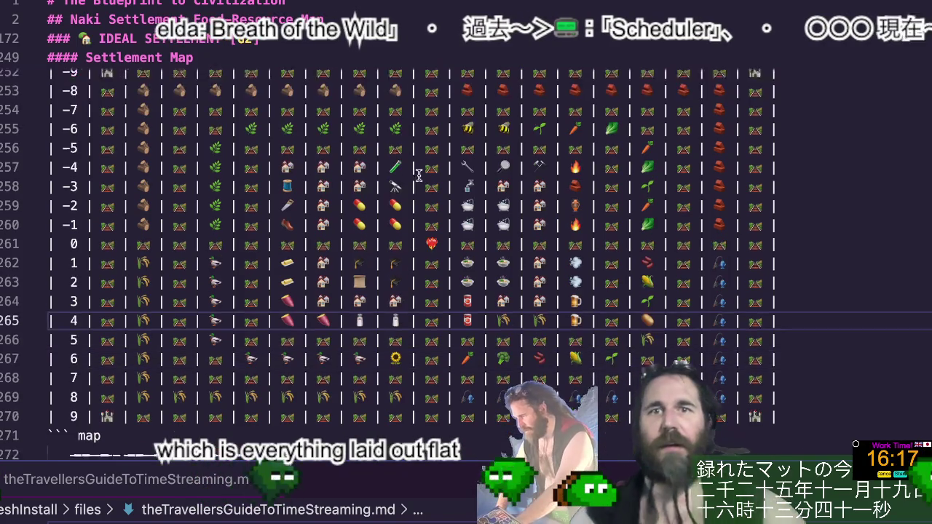
{"action": "scroll", "coordinate": [473, 255], "scroll_direction": "down", "scroll_amount": 5}
{"action": "scroll", "coordinate": [419, 176], "scroll_direction": "down", "scroll_amount": 2}
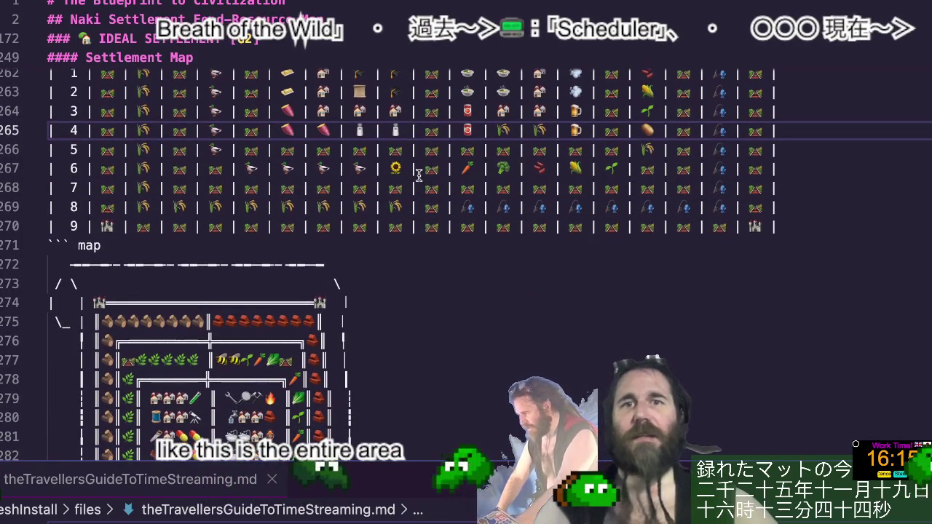
{"action": "scroll", "coordinate": [419, 175], "scroll_direction": "down", "scroll_amount": 1}
{"action": "scroll", "coordinate": [419, 176], "scroll_direction": "down", "scroll_amount": 2}
{"action": "scroll", "coordinate": [419, 176], "scroll_direction": "down", "scroll_amount": 4}
{"action": "scroll", "coordinate": [419, 176], "scroll_direction": "up", "scroll_amount": 5}
{"action": "scroll", "coordinate": [418, 175], "scroll_direction": "down", "scroll_amount": 3}
{"action": "scroll", "coordinate": [418, 175], "scroll_direction": "up", "scroll_amount": 2}
{"action": "scroll", "coordinate": [419, 175], "scroll_direction": "down", "scroll_amount": 1}
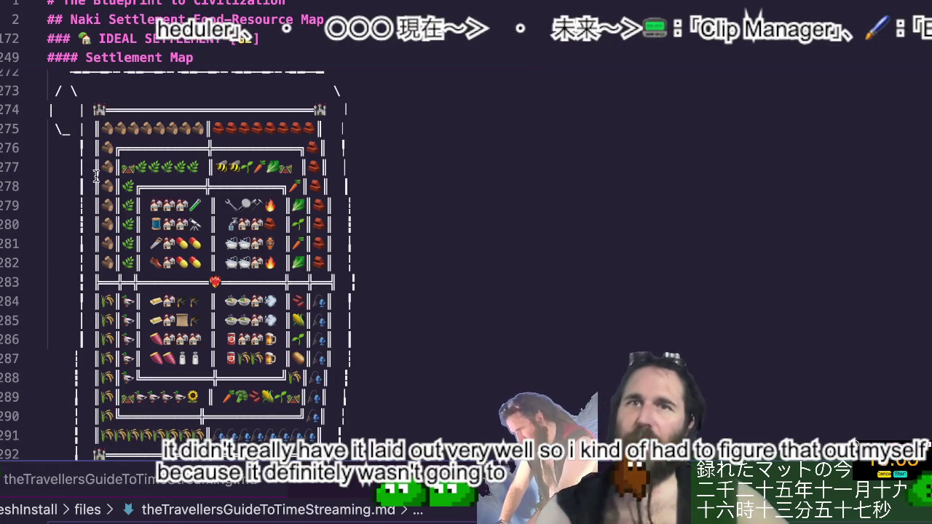
{"action": "scroll", "coordinate": [246, 131], "scroll_direction": "up", "scroll_amount": 4}
{"action": "scroll", "coordinate": [249, 128], "scroll_direction": "up", "scroll_amount": 3}
{"action": "scroll", "coordinate": [136, 138], "scroll_direction": "up", "scroll_amount": 2}
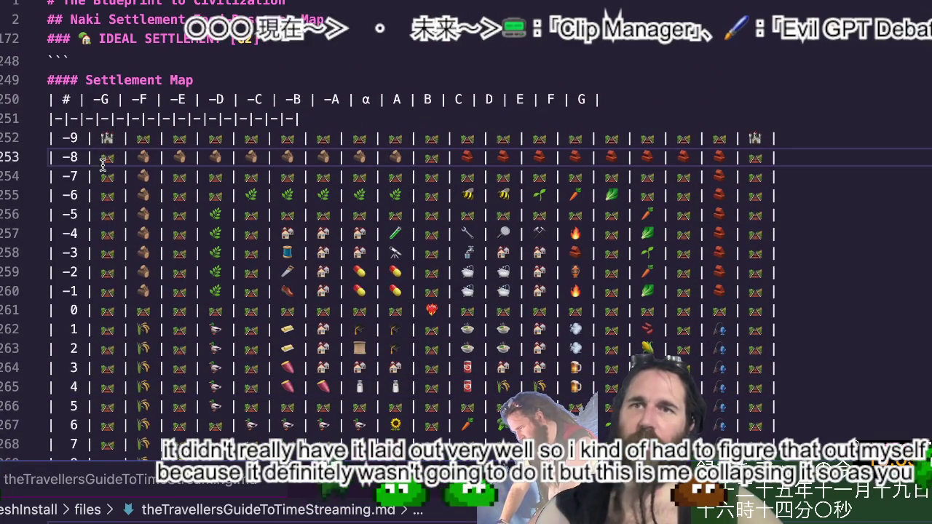
Scroll down to the ASCII road map and point out its hospital area
{"action": "scroll", "coordinate": [109, 271], "scroll_direction": "down", "scroll_amount": 2}
{"action": "scroll", "coordinate": [110, 272], "scroll_direction": "down", "scroll_amount": 1}
{"action": "scroll", "coordinate": [110, 271], "scroll_direction": "down", "scroll_amount": 1}
{"action": "scroll", "coordinate": [109, 271], "scroll_direction": "down", "scroll_amount": 1}
{"action": "scroll", "coordinate": [109, 271], "scroll_direction": "down", "scroll_amount": 2}
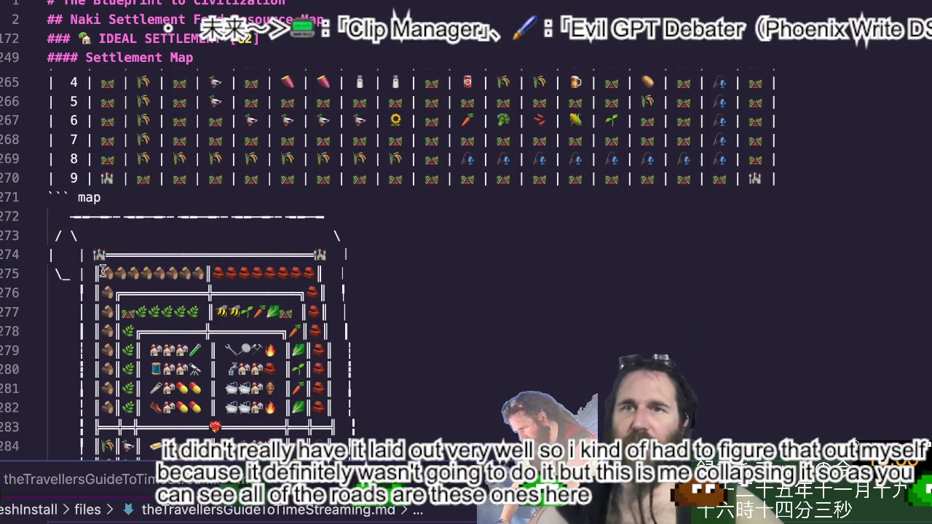
{"action": "scroll", "coordinate": [148, 234], "scroll_direction": "down", "scroll_amount": 1}
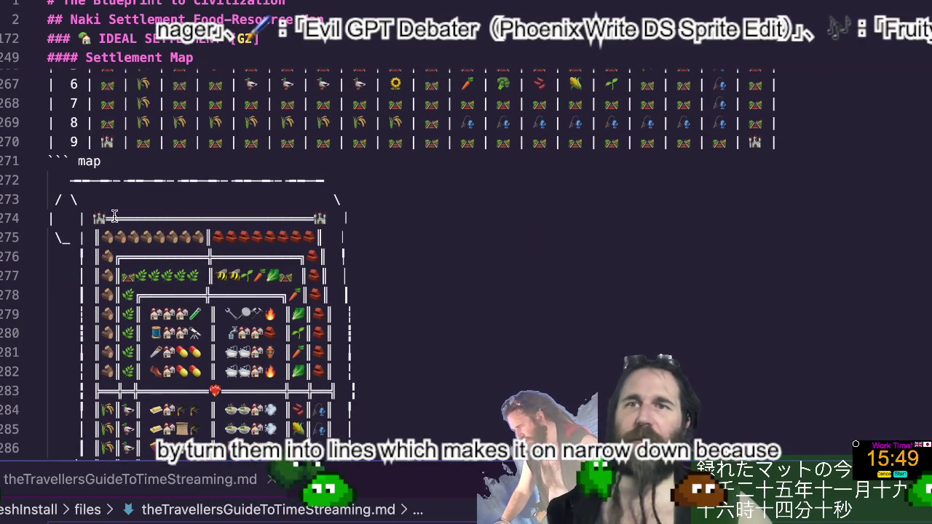
{"action": "scroll", "coordinate": [218, 233], "scroll_direction": "down", "scroll_amount": 5}
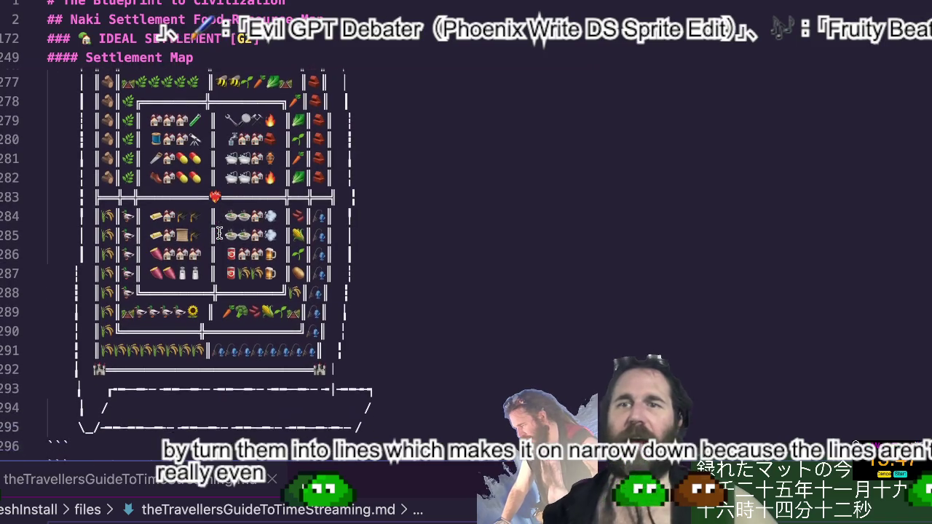
{"action": "scroll", "coordinate": [219, 233], "scroll_direction": "up", "scroll_amount": 3}
{"action": "scroll", "coordinate": [219, 233], "scroll_direction": "down", "scroll_amount": 1}
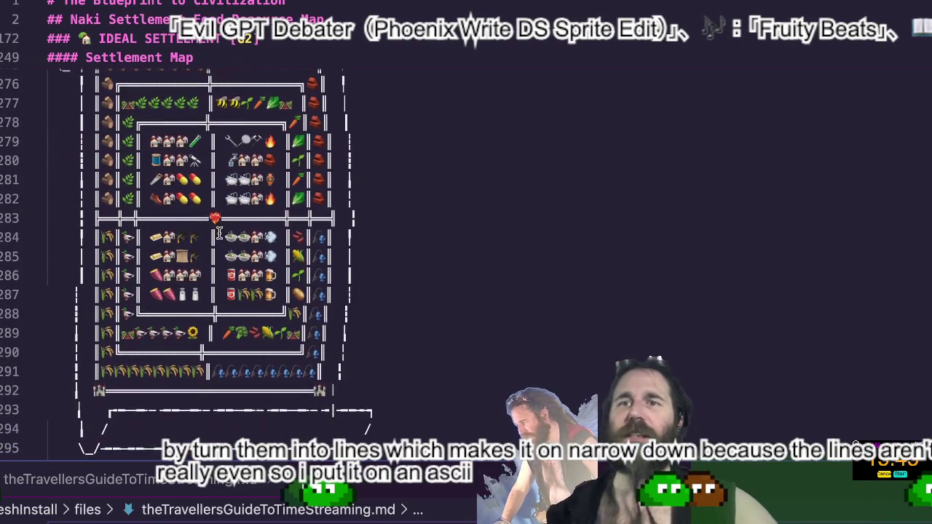
{"action": "scroll", "coordinate": [219, 233], "scroll_direction": "down", "scroll_amount": 2}
{"action": "scroll", "coordinate": [218, 233], "scroll_direction": "down", "scroll_amount": 1}
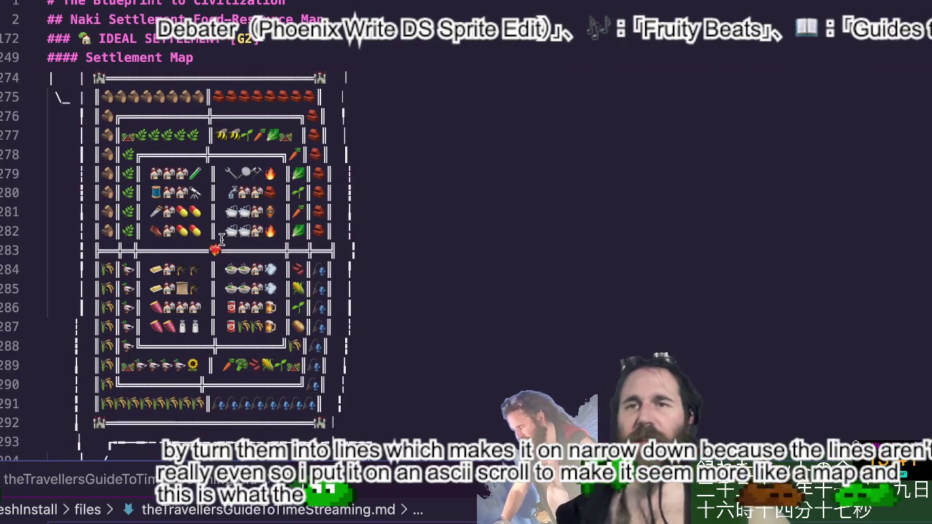
{"action": "scroll", "coordinate": [218, 244], "scroll_direction": "up", "scroll_amount": 3}
{"action": "scroll", "coordinate": [214, 251], "scroll_direction": "down", "scroll_amount": 1}
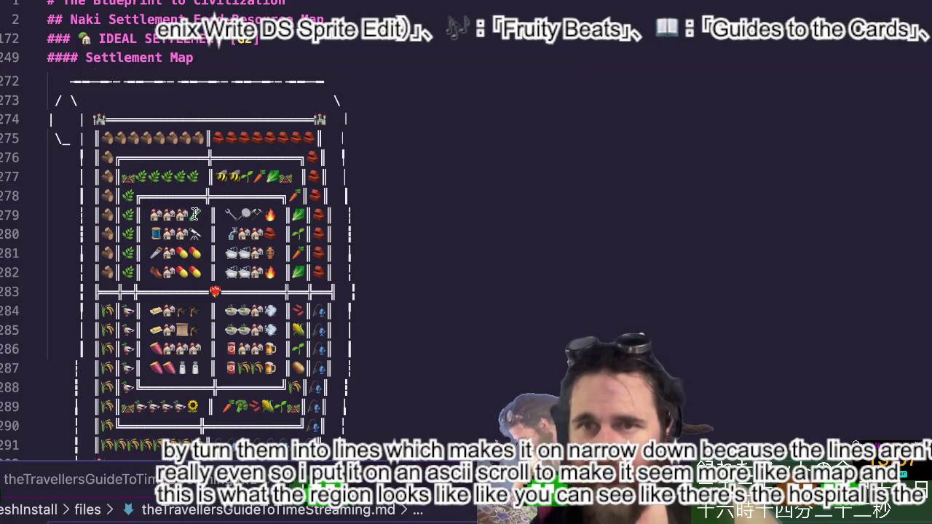
{"action": "left_click", "coordinate": [195, 214]}
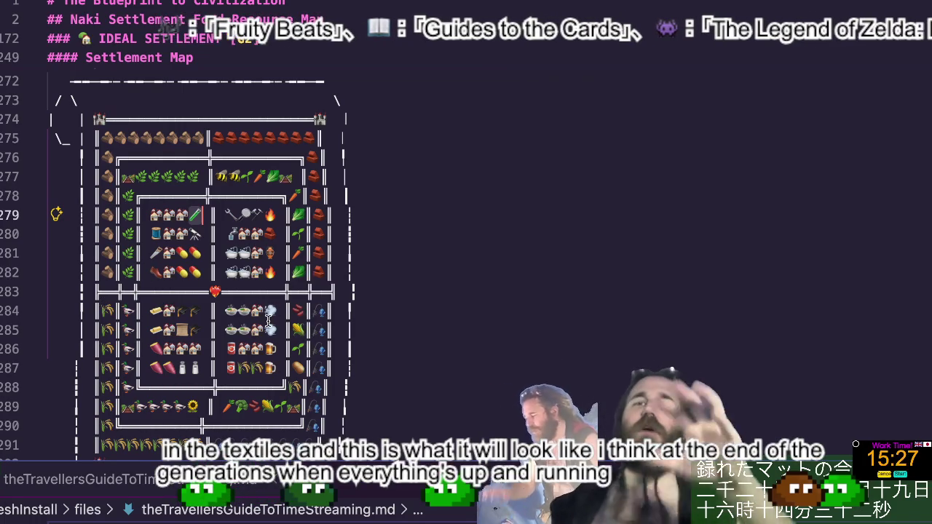
{"action": "scroll", "coordinate": [268, 321], "scroll_direction": "down", "scroll_amount": 2}
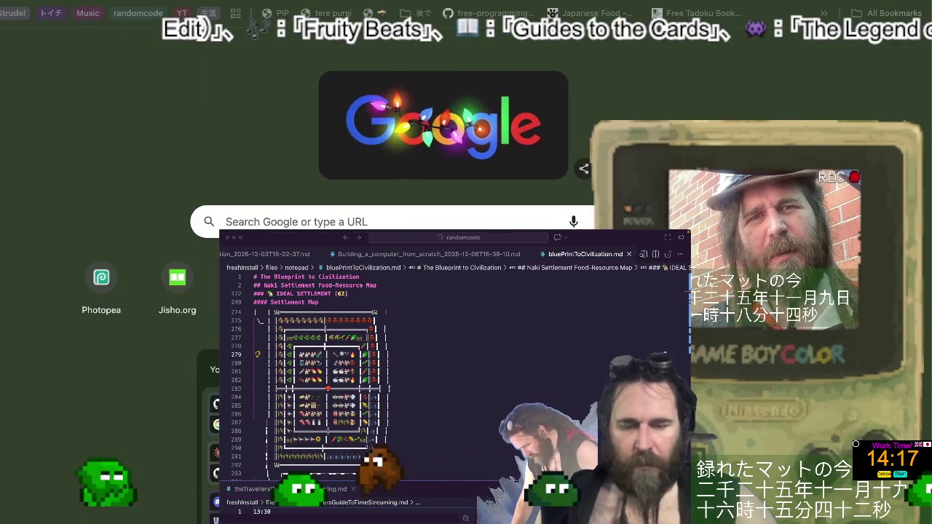
Search the web for 'glass bttle'
{"action": "key", "text": "ctrl+l"}
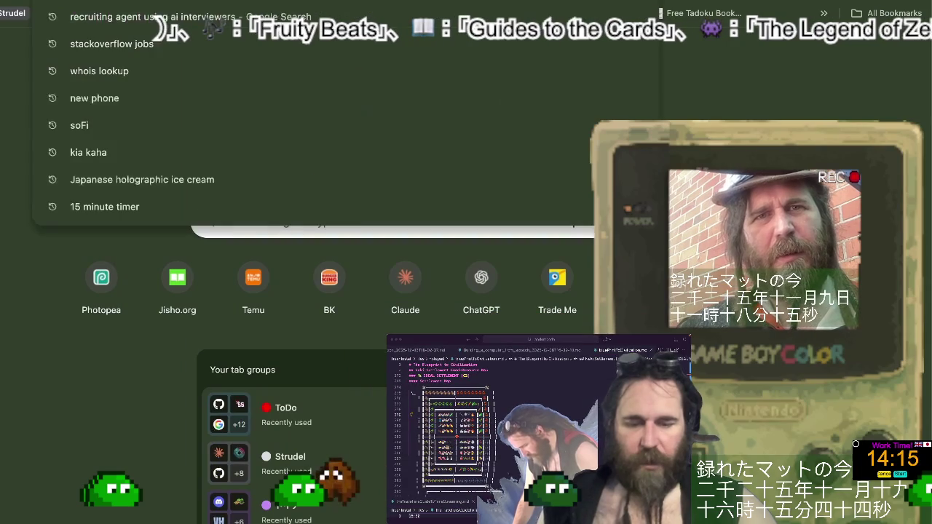
{"action": "type", "text": "glass bttl"}
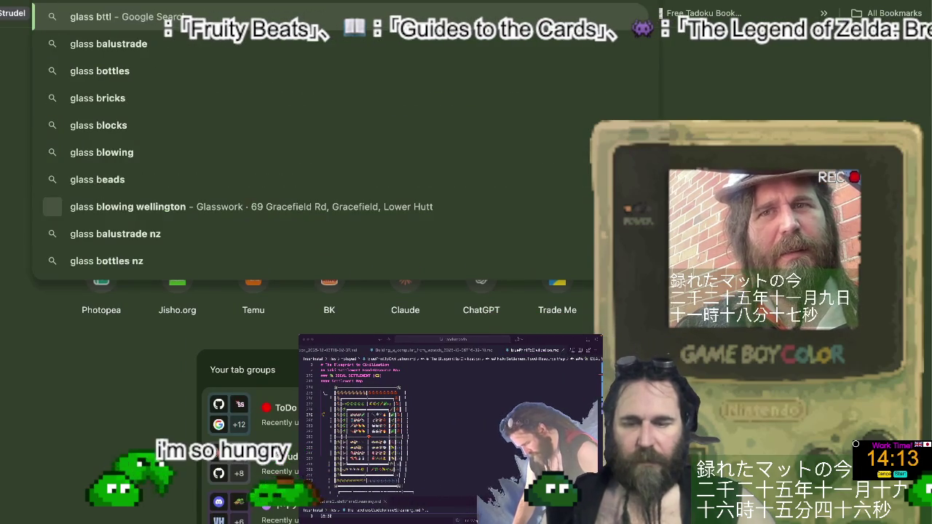
{"action": "type", "text": "e"}
{"action": "key", "text": "Return"}
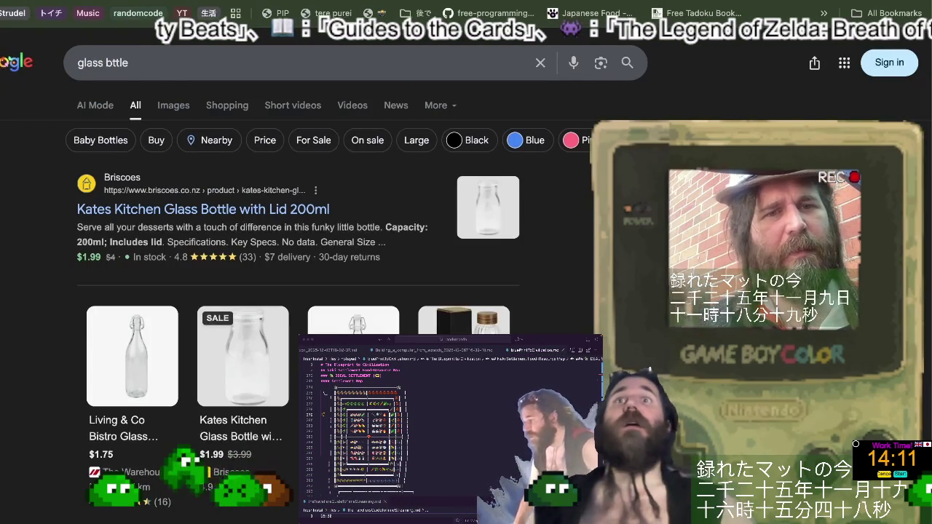
Correct the query to 'glass emoji' and open the EmojiTerra glass emojis result
{"action": "double_click", "coordinate": [115, 63]}
{"action": "type", "text": "e"}
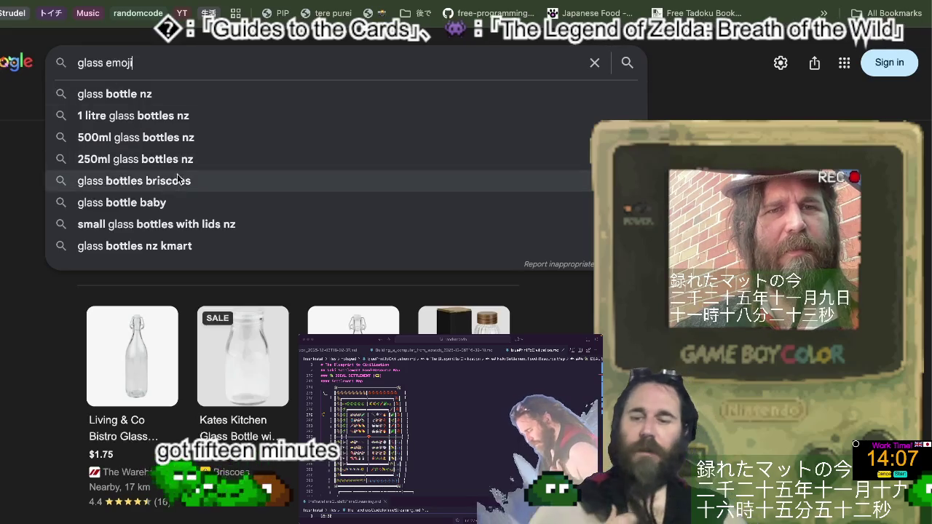
{"action": "key", "text": "Return"}
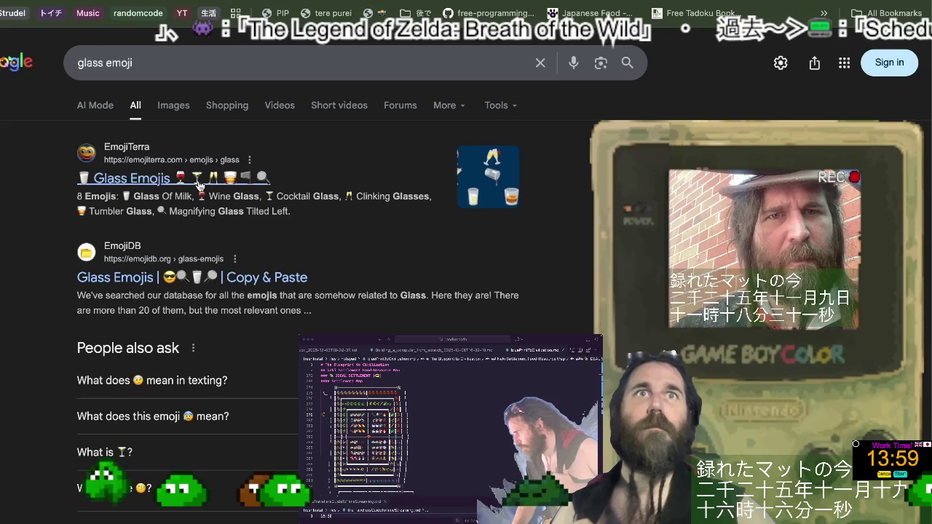
{"action": "left_click", "coordinate": [199, 185]}
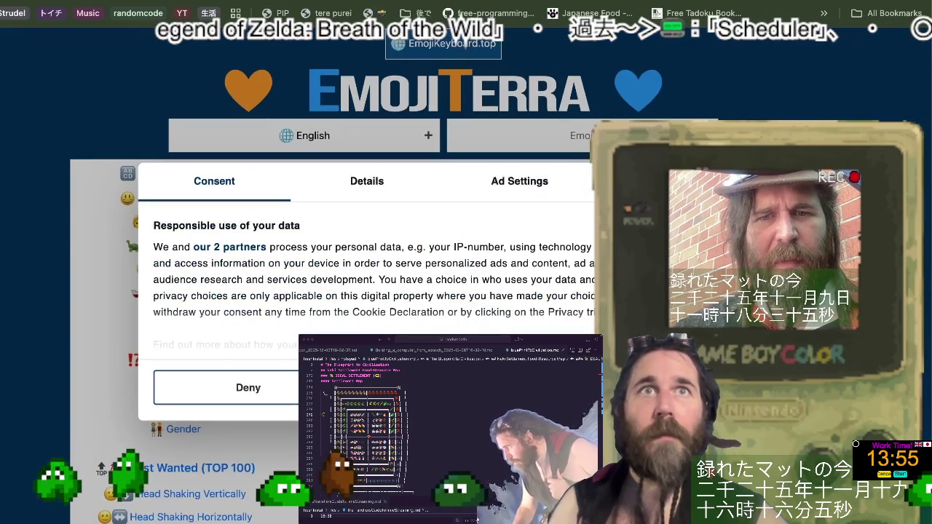
Deny the cookie consent notice and scroll through the EmojiTerra glass emoji page
{"action": "left_click", "coordinate": [448, 387]}
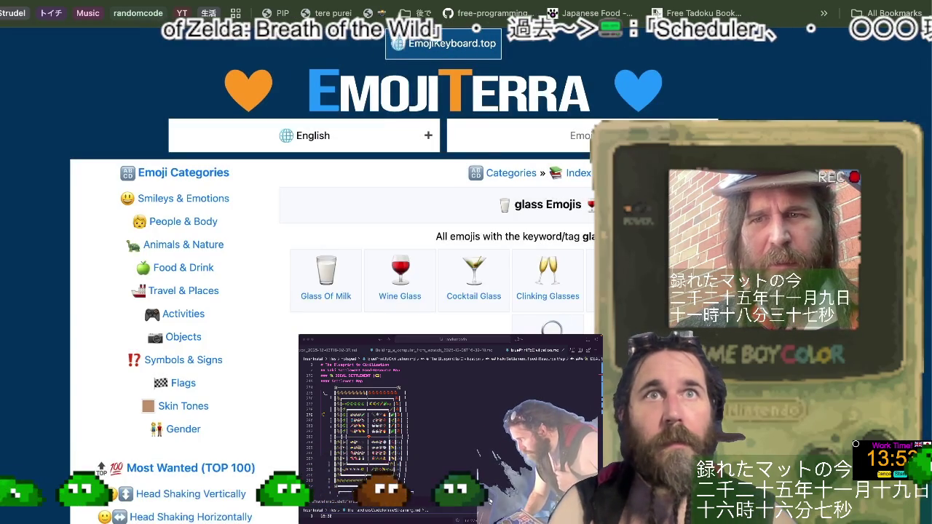
{"action": "scroll", "coordinate": [466, 284], "scroll_direction": "down", "scroll_amount": 1}
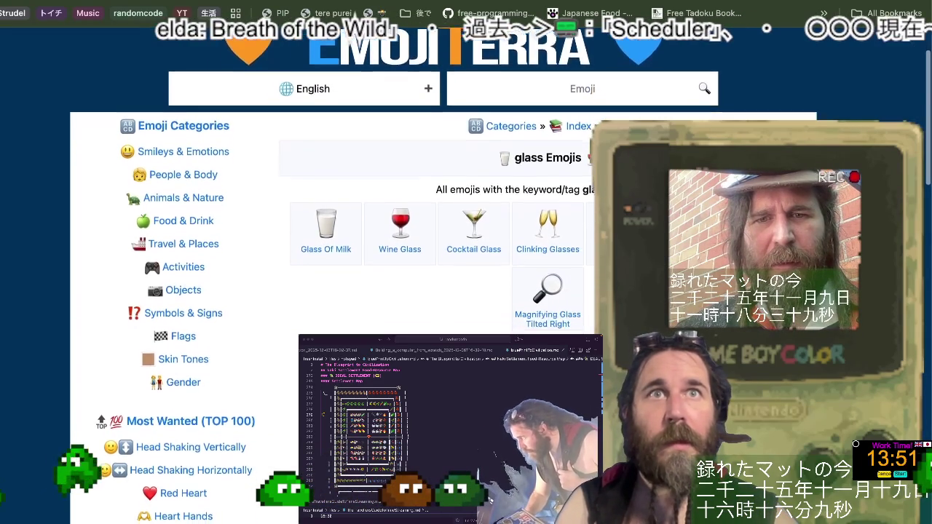
{"action": "scroll", "coordinate": [466, 284], "scroll_direction": "down", "scroll_amount": 1}
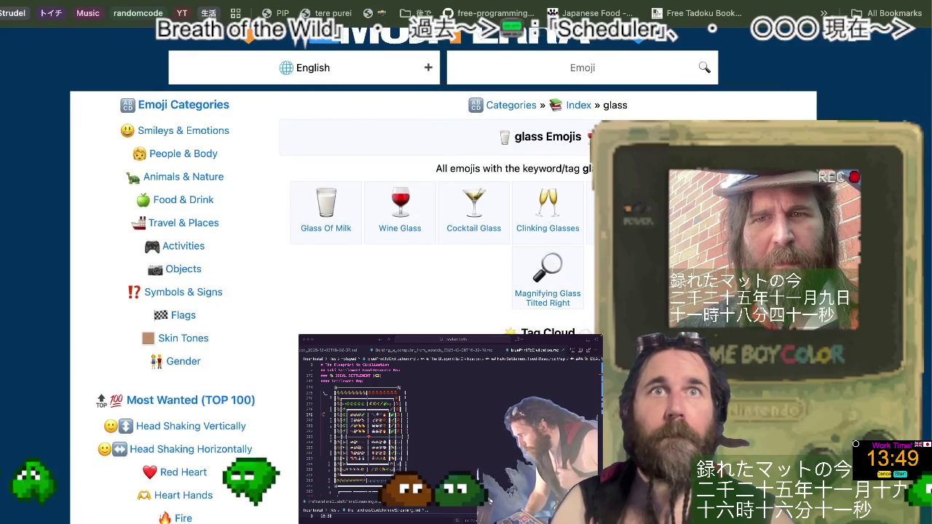
{"action": "scroll", "coordinate": [466, 284], "scroll_direction": "down", "scroll_amount": 1}
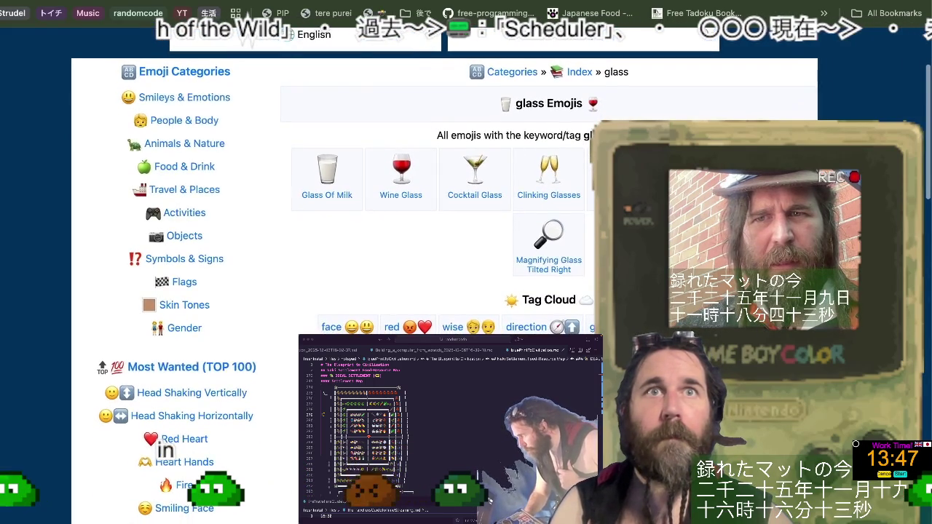
{"action": "scroll", "coordinate": [466, 283], "scroll_direction": "down", "scroll_amount": 1}
{"action": "scroll", "coordinate": [466, 284], "scroll_direction": "down", "scroll_amount": 8}
{"action": "scroll", "coordinate": [466, 283], "scroll_direction": "up", "scroll_amount": 1}
{"action": "scroll", "coordinate": [466, 284], "scroll_direction": "up", "scroll_amount": 2}
{"action": "scroll", "coordinate": [466, 284], "scroll_direction": "up", "scroll_amount": 4}
{"action": "scroll", "coordinate": [466, 284], "scroll_direction": "up", "scroll_amount": 10}
{"action": "scroll", "coordinate": [466, 284], "scroll_direction": "up", "scroll_amount": 1}
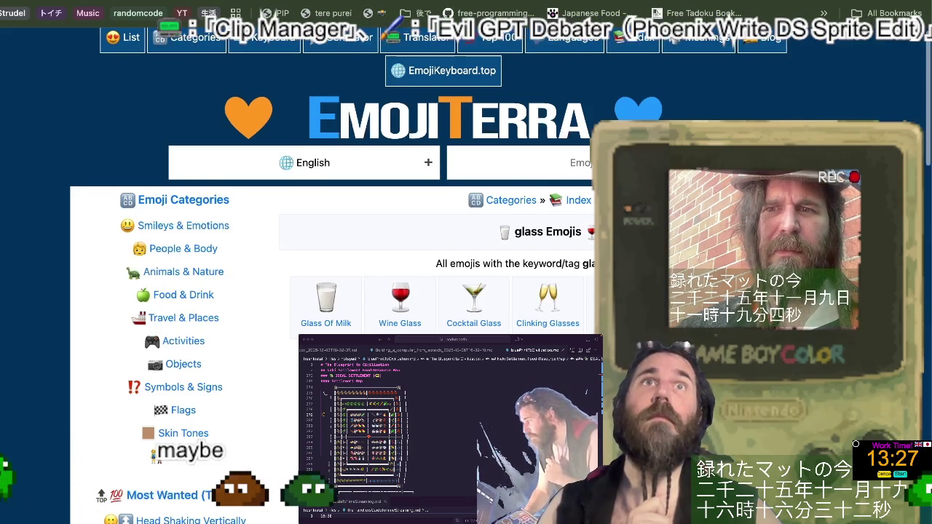
Scroll the page again to review the five glass emojis, including Wine Glass and Cocktail Glass
{"action": "scroll", "coordinate": [466, 277], "scroll_direction": "down", "scroll_amount": 1}
{"action": "scroll", "coordinate": [466, 277], "scroll_direction": "down", "scroll_amount": 1}
{"action": "scroll", "coordinate": [466, 277], "scroll_direction": "down", "scroll_amount": 1}
{"action": "scroll", "coordinate": [466, 277], "scroll_direction": "down", "scroll_amount": 1}
{"action": "scroll", "coordinate": [466, 277], "scroll_direction": "down", "scroll_amount": 1}
{"action": "scroll", "coordinate": [466, 277], "scroll_direction": "down", "scroll_amount": 2}
{"action": "scroll", "coordinate": [466, 277], "scroll_direction": "down", "scroll_amount": 2}
{"action": "scroll", "coordinate": [466, 277], "scroll_direction": "down", "scroll_amount": 2}
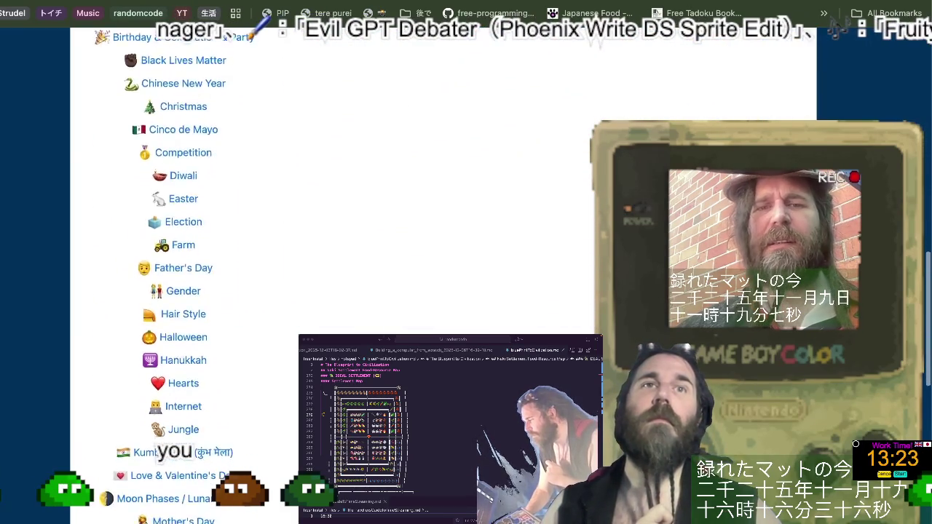
{"action": "scroll", "coordinate": [466, 277], "scroll_direction": "down", "scroll_amount": 2}
{"action": "scroll", "coordinate": [466, 277], "scroll_direction": "down", "scroll_amount": 1}
{"action": "scroll", "coordinate": [466, 277], "scroll_direction": "down", "scroll_amount": 2}
{"action": "scroll", "coordinate": [466, 277], "scroll_direction": "up", "scroll_amount": 3}
{"action": "scroll", "coordinate": [466, 277], "scroll_direction": "up", "scroll_amount": 5}
{"action": "scroll", "coordinate": [466, 276], "scroll_direction": "up", "scroll_amount": 2}
{"action": "scroll", "coordinate": [465, 277], "scroll_direction": "up", "scroll_amount": 1}
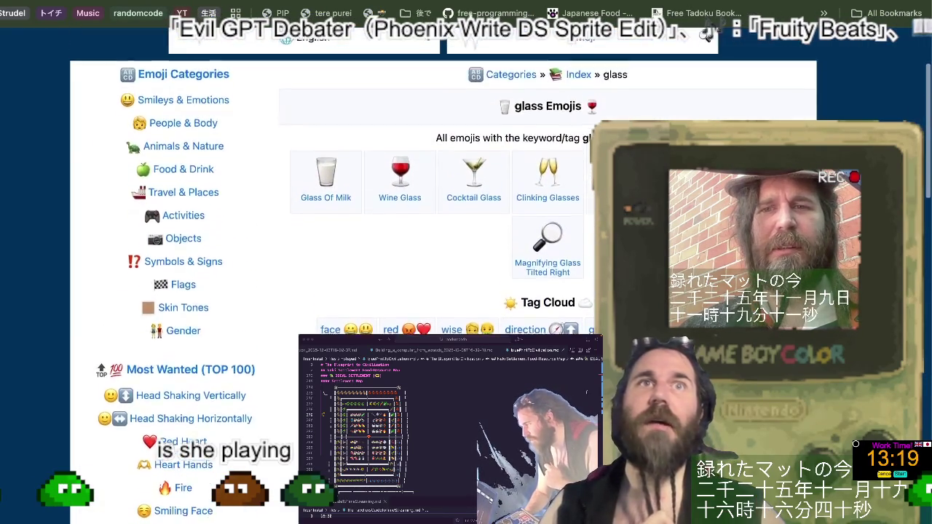
{"action": "scroll", "coordinate": [466, 277], "scroll_direction": "up", "scroll_amount": 2}
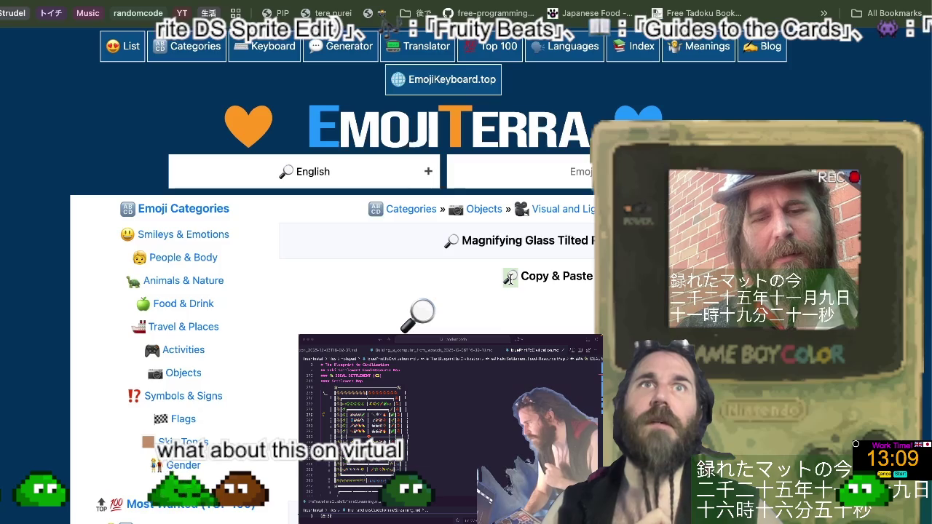
Add a magnifying glass before the Glass kiln heading and move the Brickworks row's brick emoji to its heading
{"action": "key", "text": "super+Tab"}
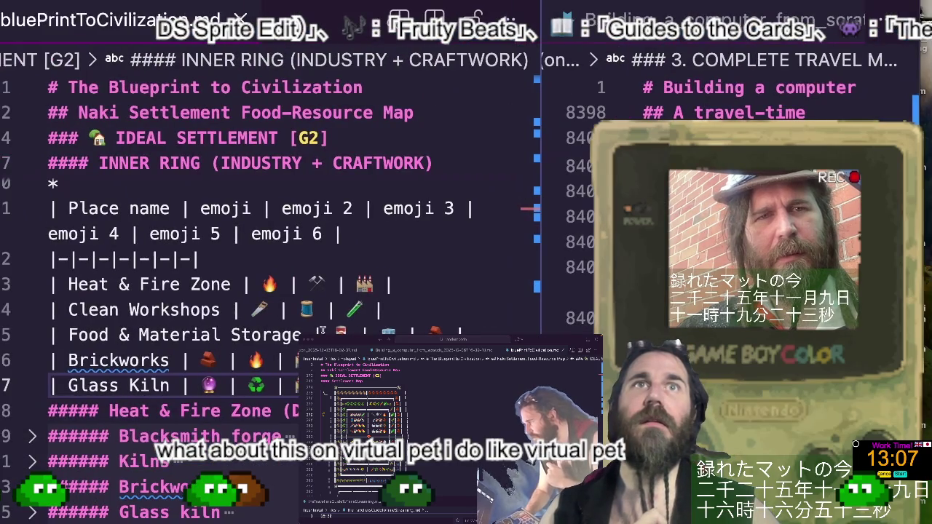
{"action": "scroll", "coordinate": [270, 420], "scroll_direction": "down", "scroll_amount": 2}
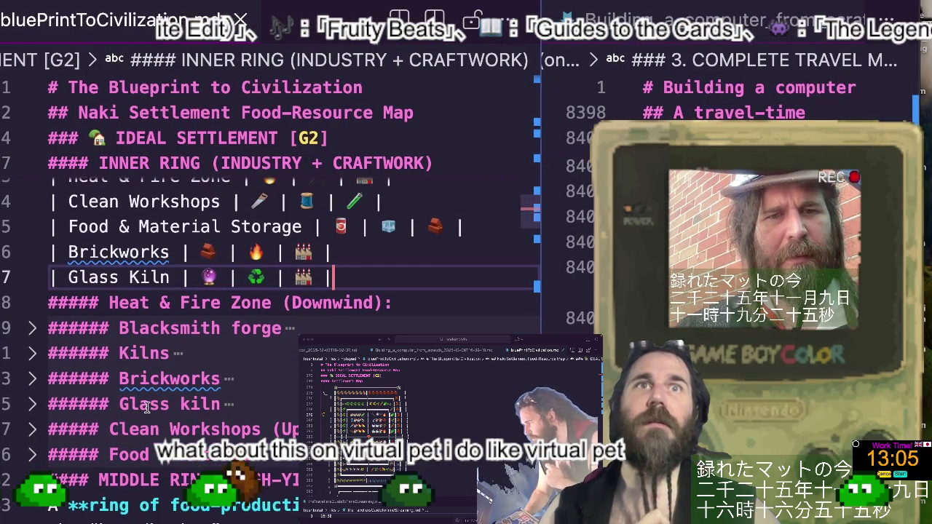
{"action": "left_click", "coordinate": [121, 404]}
{"action": "type", "text": "🔎"}
{"action": "scroll", "coordinate": [199, 354], "scroll_direction": "up", "scroll_amount": 2}
{"action": "left_click", "coordinate": [218, 295]}
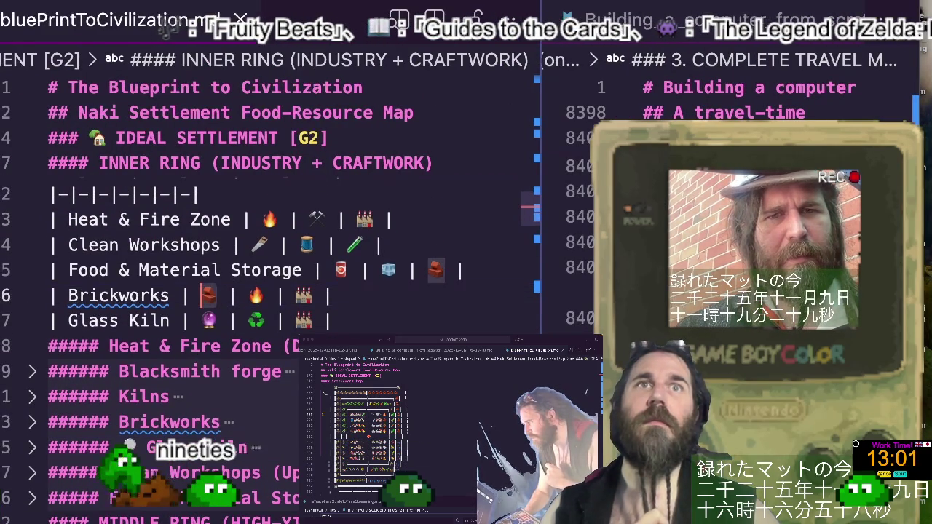
{"action": "key", "text": "BackSpace"}
{"action": "left_click", "coordinate": [118, 421]}
{"action": "type", "text": "🧱"}
Move the factory emoji from the Brickworks row to Kilns, and the fire emoji to Heat & Fire Zone
{"action": "scroll", "coordinate": [118, 421], "scroll_direction": "down", "scroll_amount": 1}
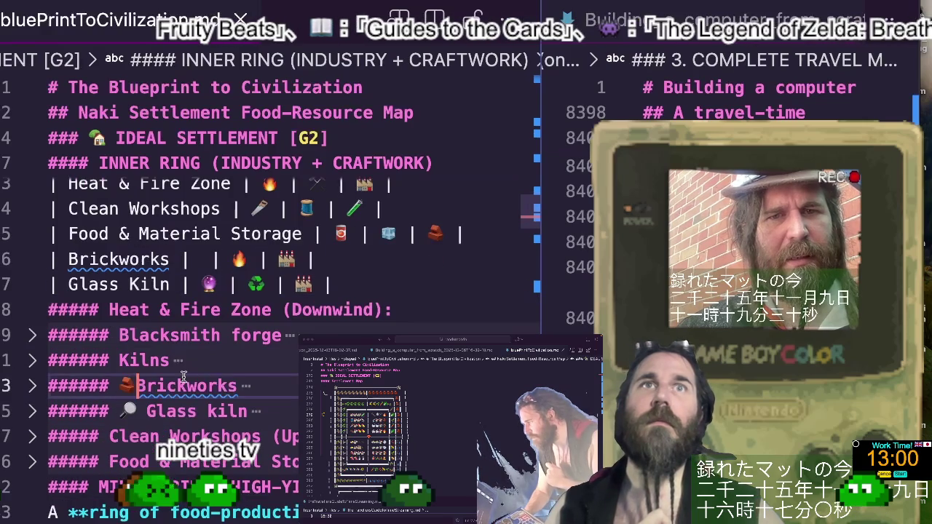
{"action": "left_click", "coordinate": [297, 259]}
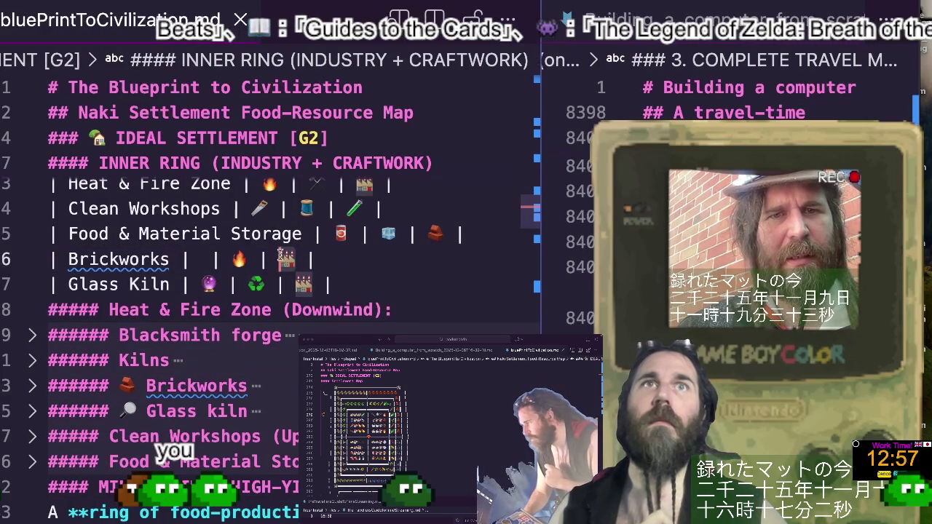
{"action": "key", "text": "BackSpace"}
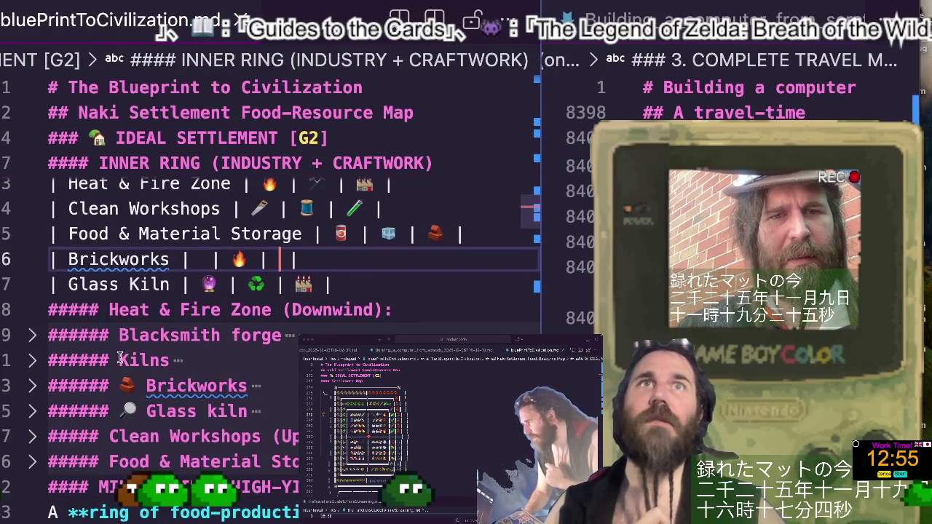
{"action": "left_click", "coordinate": [121, 360]}
{"action": "type", "text": "🏭"}
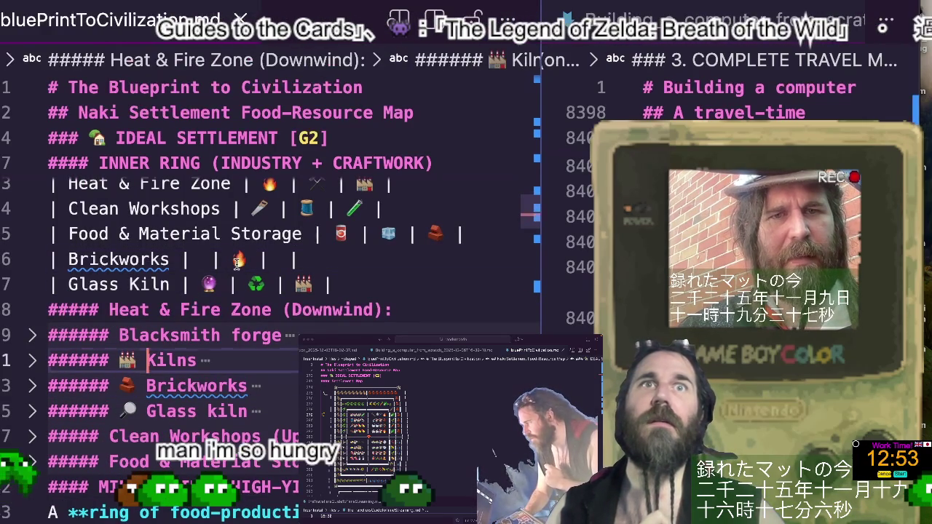
{"action": "left_click", "coordinate": [237, 262]}
{"action": "key", "text": "ctrl+x"}
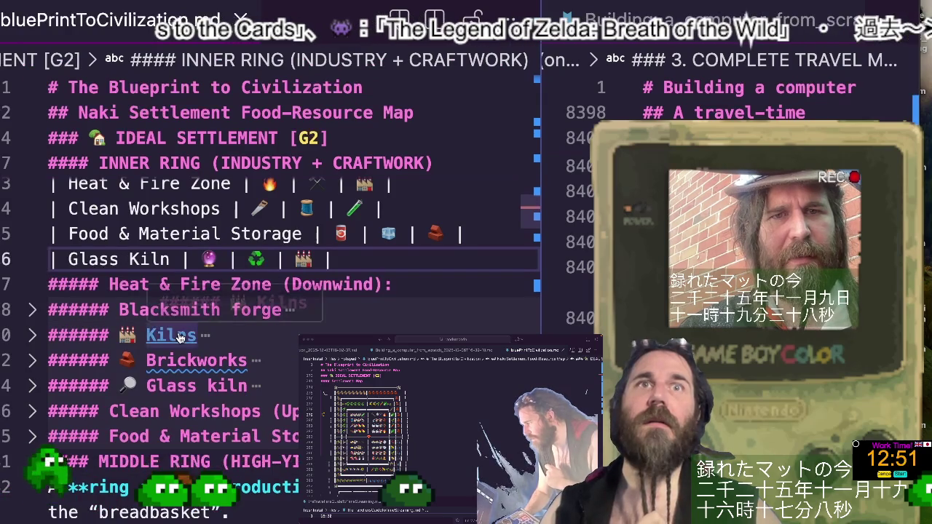
{"action": "key", "text": "ctrl+z"}
{"action": "key", "text": "BackSpace"}
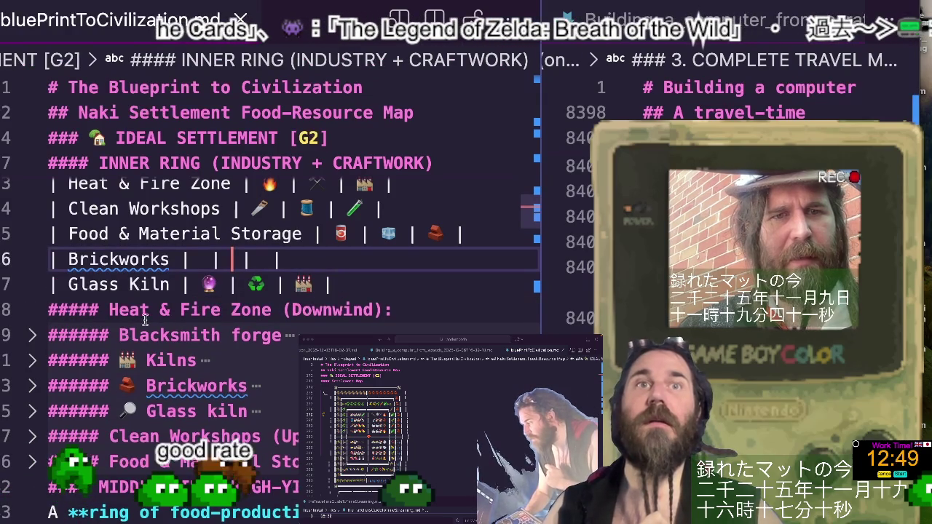
{"action": "left_click", "coordinate": [237, 298]}
{"action": "key", "text": "ctrl+v"}
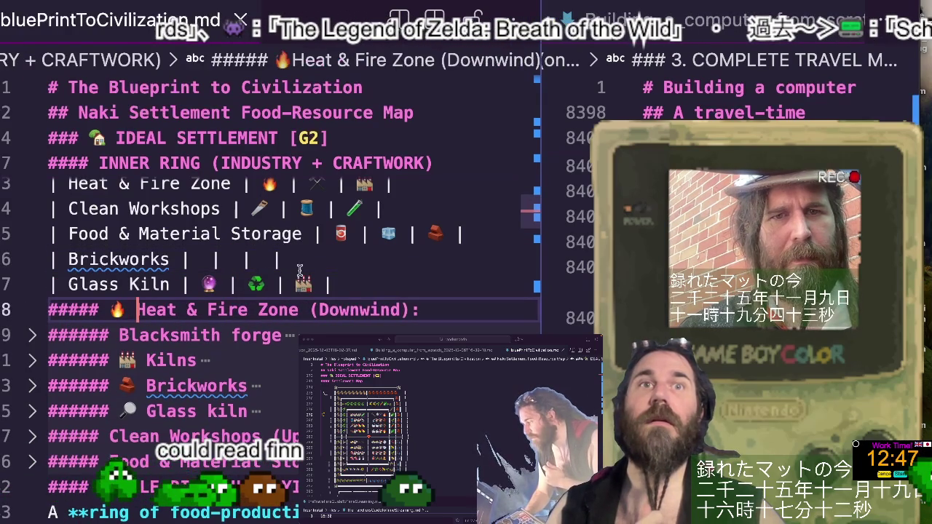
Add the suggested Blacksmith forge row and move its hammer-and-pick emoji to the Blacksmith forge heading
{"action": "left_click", "coordinate": [493, 227]}
{"action": "key", "text": "Return"}
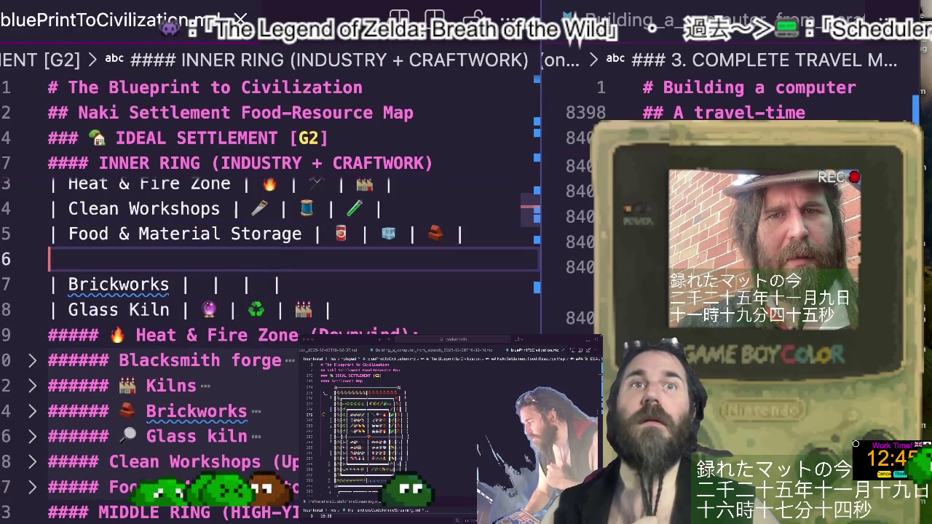
{"action": "key", "text": "Tab"}
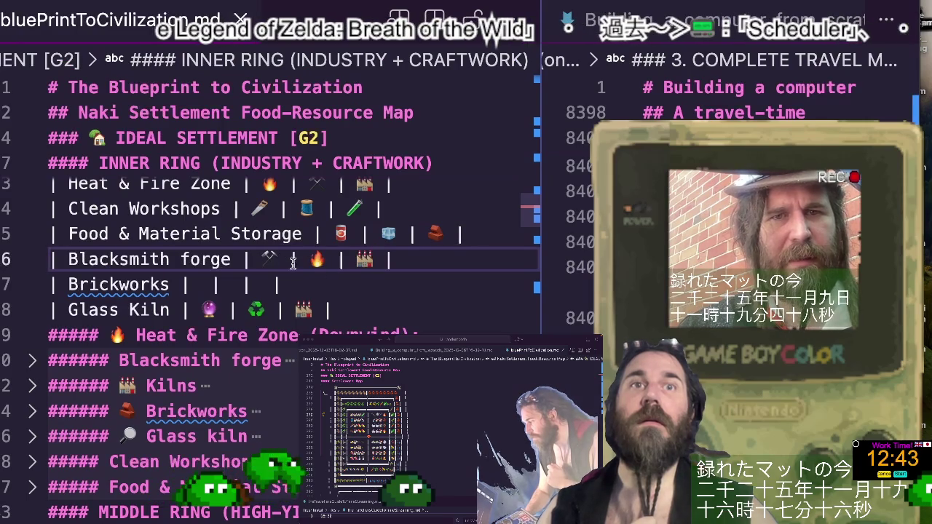
{"action": "key", "text": "BackSpace"}
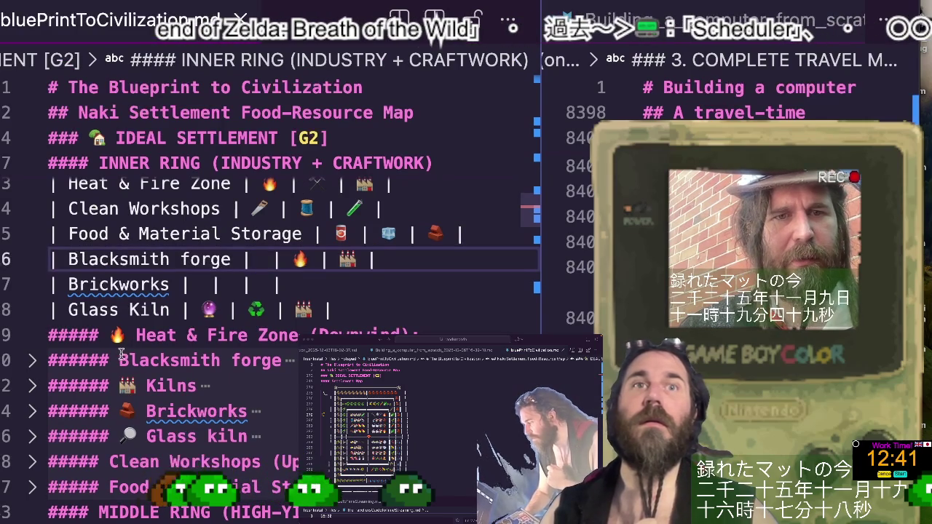
{"action": "left_click", "coordinate": [121, 354]}
{"action": "key", "text": "ctrl+v"}
Expand the folded Clean Workshops section and scroll through it
{"action": "scroll", "coordinate": [136, 403], "scroll_direction": "down", "scroll_amount": 1}
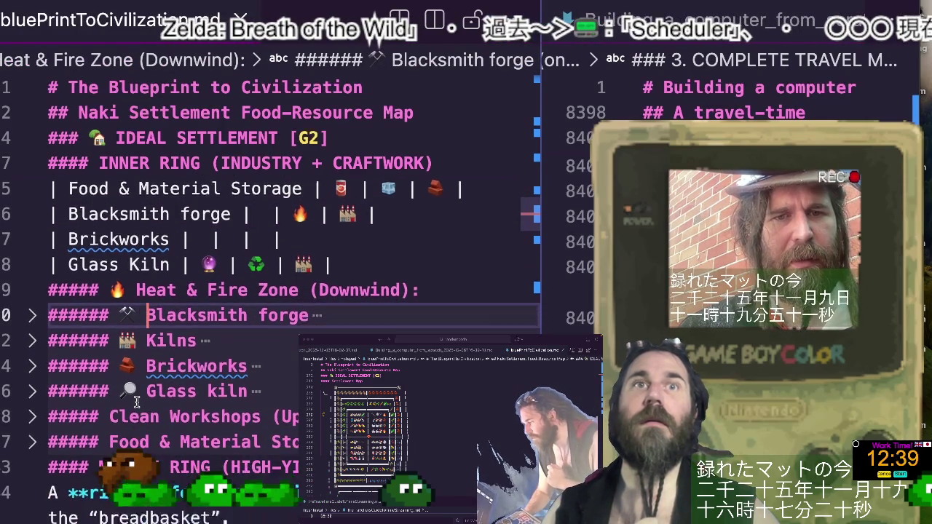
{"action": "scroll", "coordinate": [134, 402], "scroll_direction": "down", "scroll_amount": 1}
{"action": "left_click", "coordinate": [33, 412]}
{"action": "scroll", "coordinate": [33, 407], "scroll_direction": "down", "scroll_amount": 3}
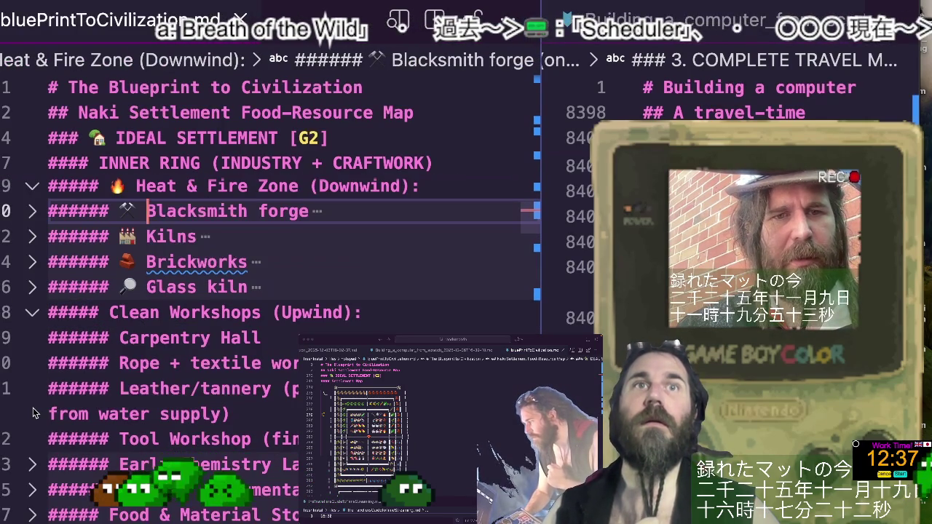
{"action": "scroll", "coordinate": [33, 408], "scroll_direction": "up", "scroll_amount": 2}
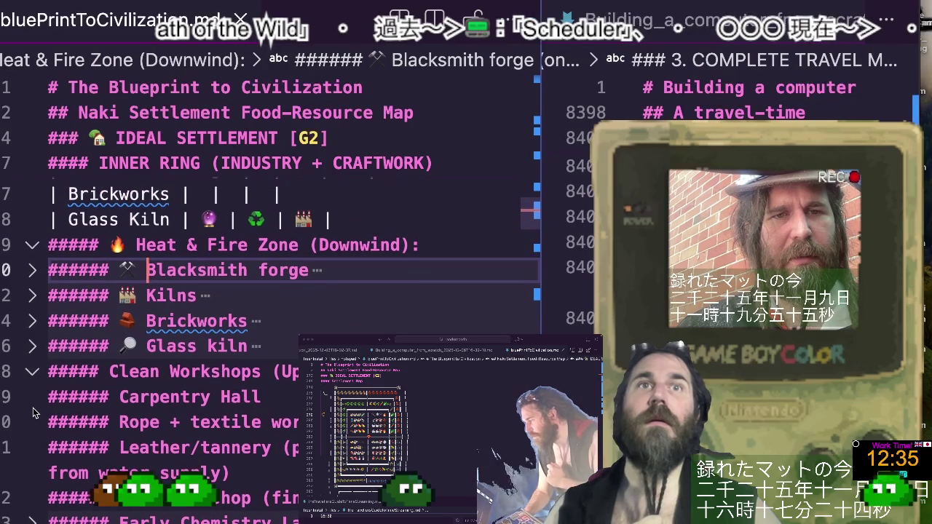
{"action": "scroll", "coordinate": [33, 407], "scroll_direction": "down", "scroll_amount": 1}
{"action": "scroll", "coordinate": [32, 408], "scroll_direction": "up", "scroll_amount": 2}
{"action": "scroll", "coordinate": [33, 412], "scroll_direction": "up", "scroll_amount": 2}
{"action": "scroll", "coordinate": [33, 412], "scroll_direction": "up", "scroll_amount": 1}
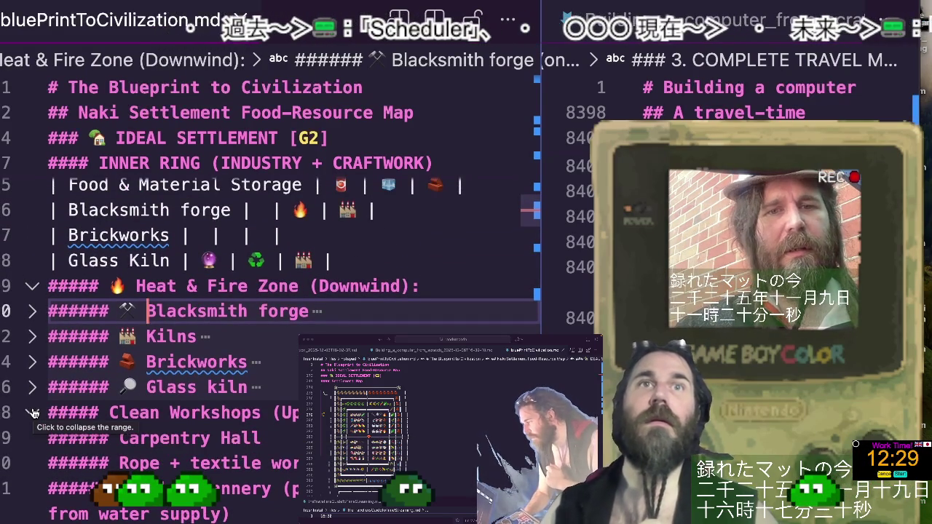
Add suggested table rows after Glass Kiln through Leather/tannery and Tool Workshop
{"action": "left_click", "coordinate": [372, 263]}
{"action": "key", "text": "Return"}
{"action": "type", "text": "| Carpentry Hall | 🪚 | 🪵 | 🏭 |"}
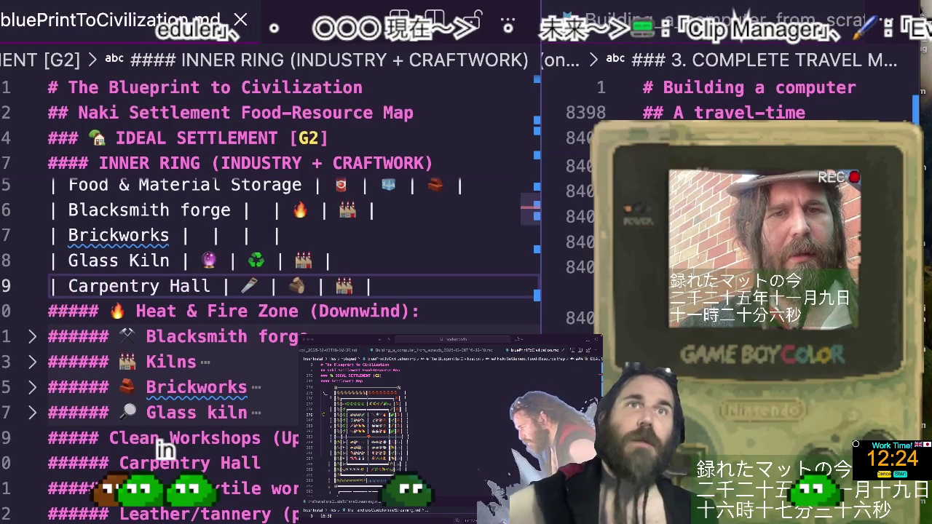
{"action": "key", "text": "Return"}
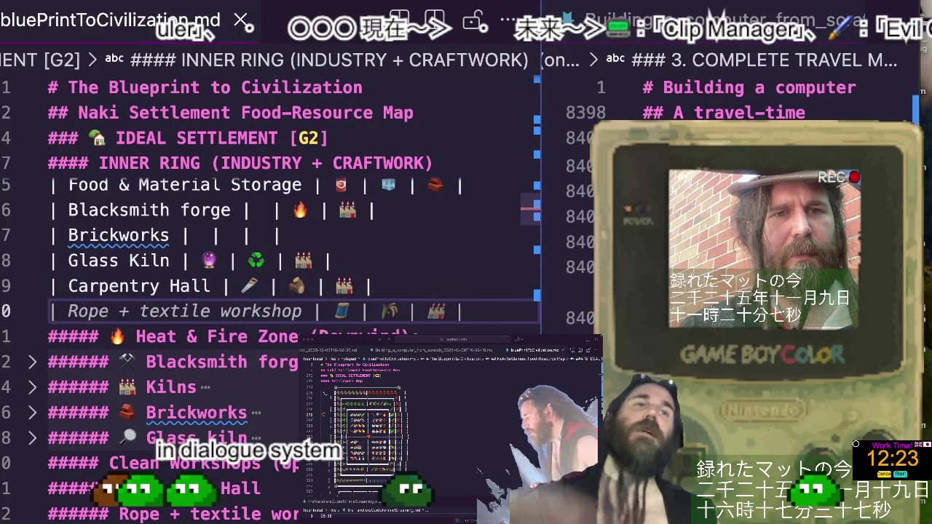
{"action": "key", "text": "Return"}
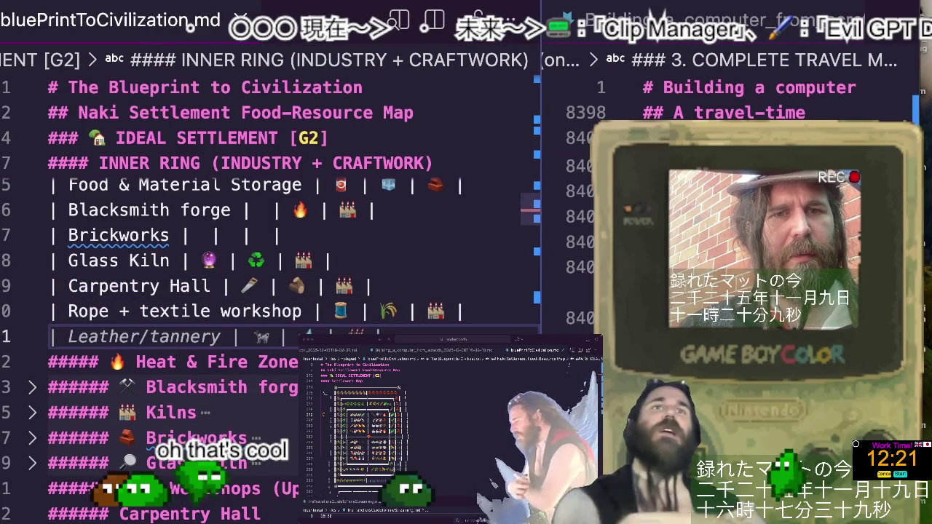
{"action": "key", "text": "Tab"}
{"action": "key", "text": "Return"}
{"action": "key", "text": "Tab"}
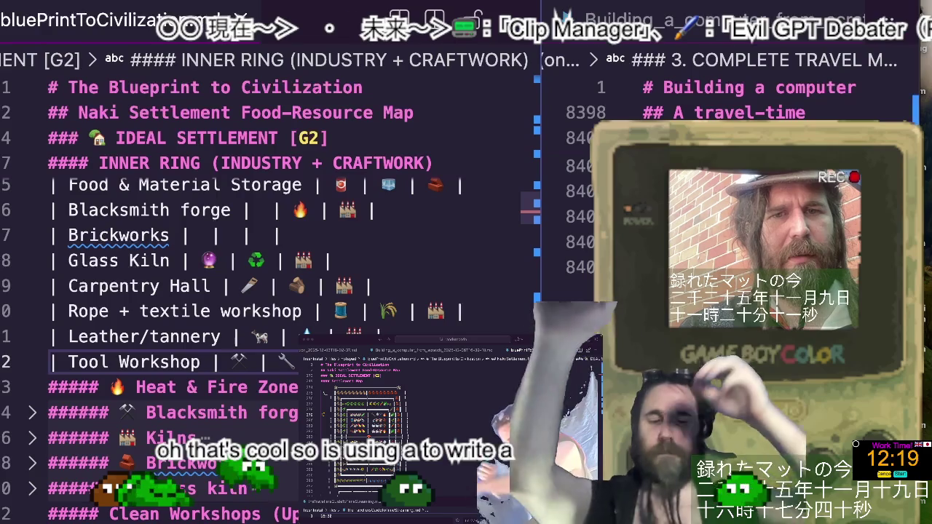
Add the Early Chemistry Lab, Brewery / Fermentation house, Root cellars and Granary rows
{"action": "key", "text": "Return"}
{"action": "key", "text": "Tab"}
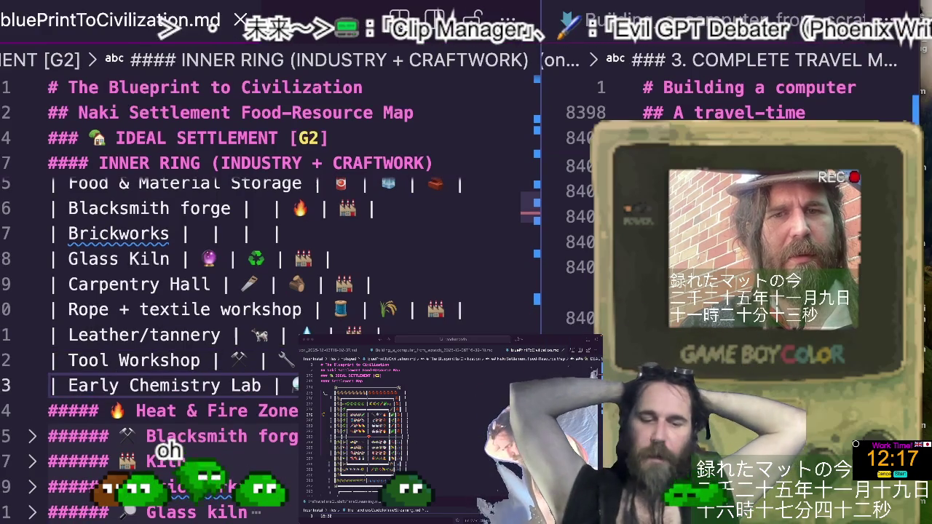
{"action": "key", "text": "Return"}
{"action": "key", "text": "Tab"}
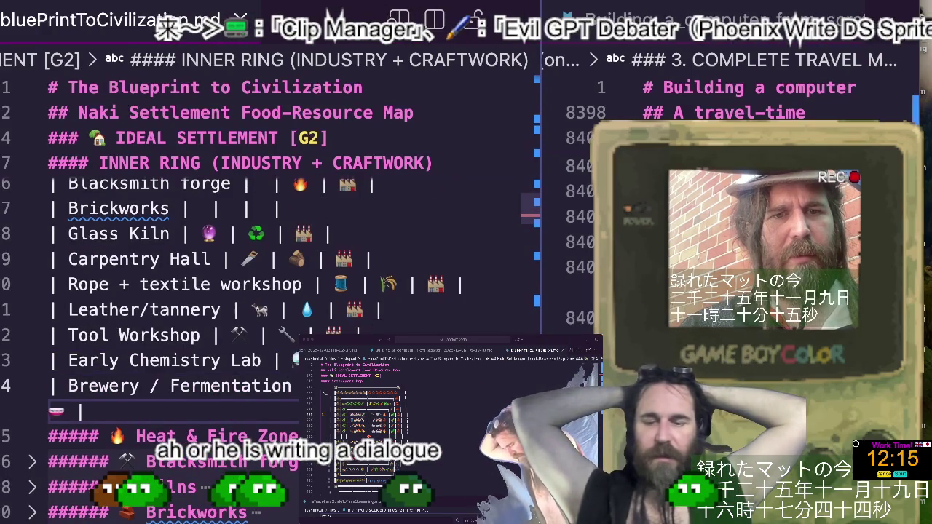
{"action": "key", "text": "Return"}
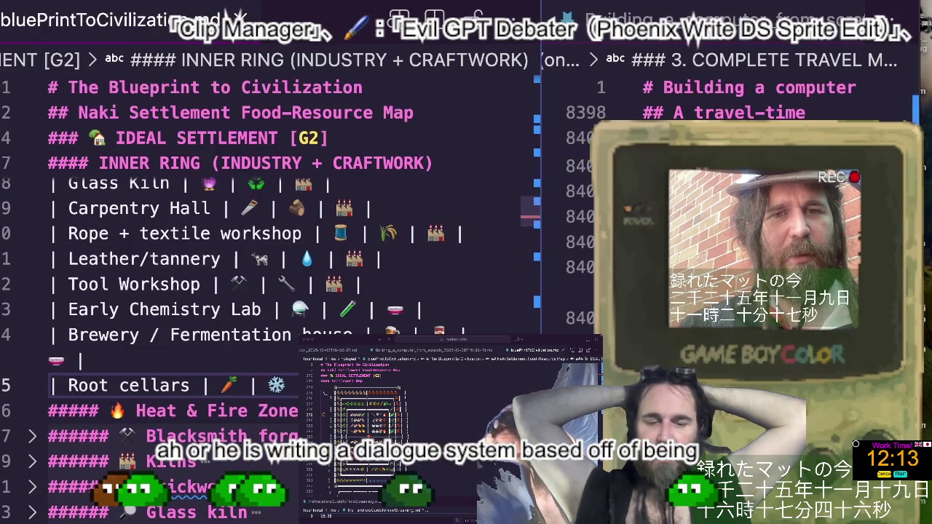
{"action": "key", "text": "Return"}
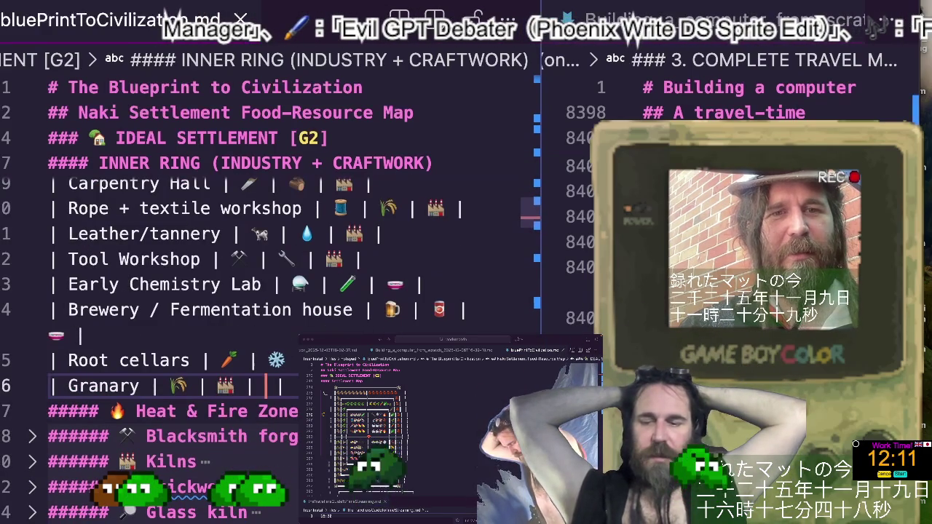
Compare the Carpentry Hall table row with its Carpentry Hall heading
{"action": "scroll", "coordinate": [224, 277], "scroll_direction": "up", "scroll_amount": 1}
{"action": "scroll", "coordinate": [224, 277], "scroll_direction": "up", "scroll_amount": 1}
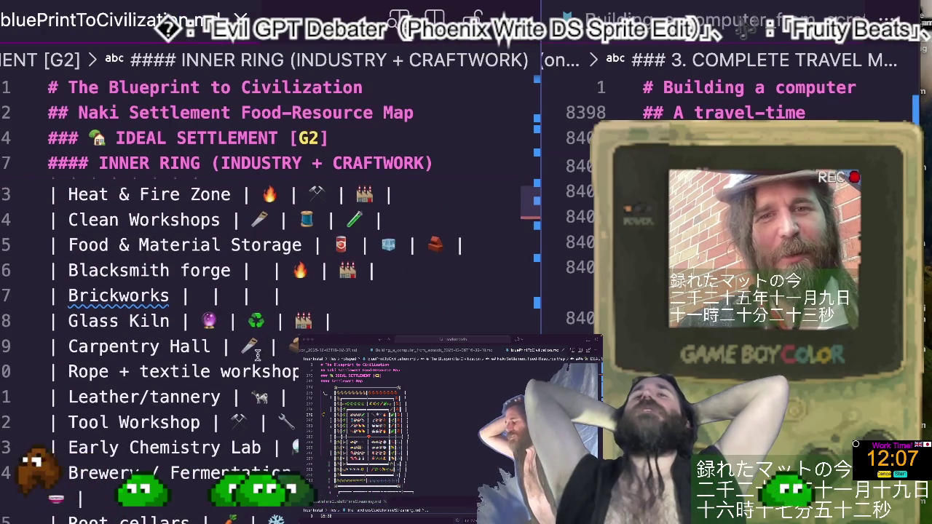
{"action": "left_click", "coordinate": [230, 352]}
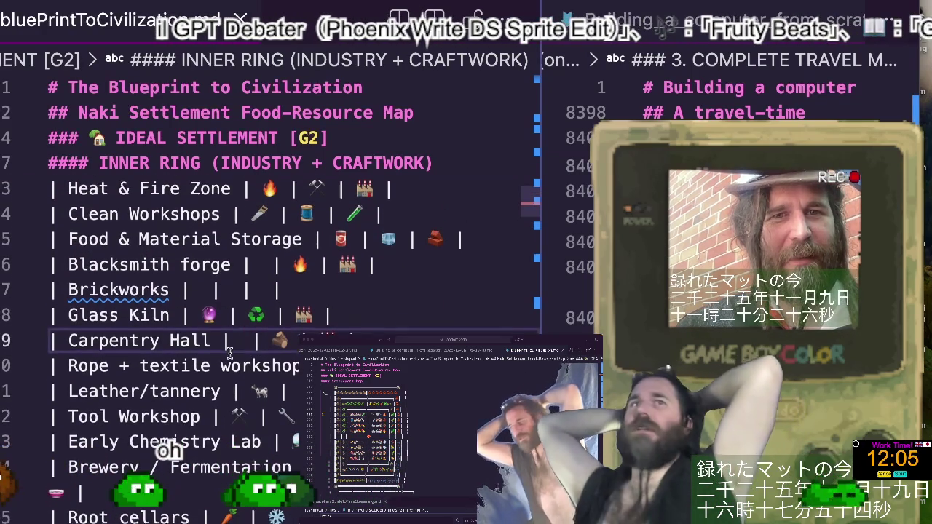
{"action": "scroll", "coordinate": [219, 357], "scroll_direction": "down", "scroll_amount": 2}
{"action": "scroll", "coordinate": [182, 367], "scroll_direction": "down", "scroll_amount": 2}
{"action": "scroll", "coordinate": [146, 379], "scroll_direction": "down", "scroll_amount": 1}
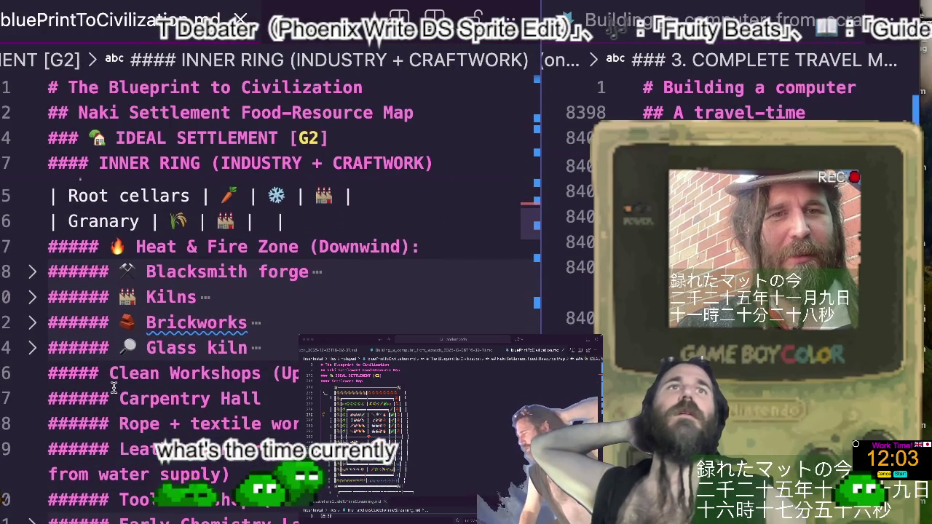
{"action": "left_click", "coordinate": [112, 393]}
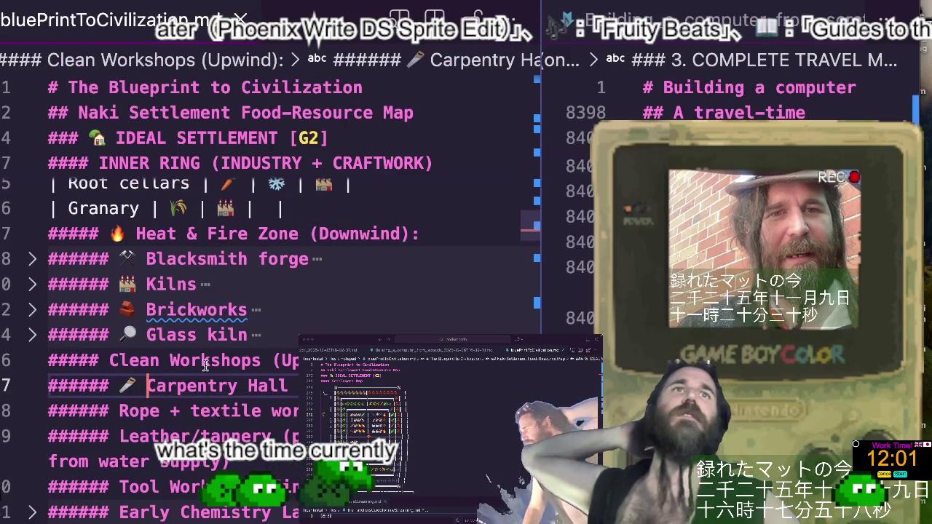
{"action": "scroll", "coordinate": [205, 366], "scroll_direction": "up", "scroll_amount": 2}
{"action": "scroll", "coordinate": [205, 366], "scroll_direction": "up", "scroll_amount": 2}
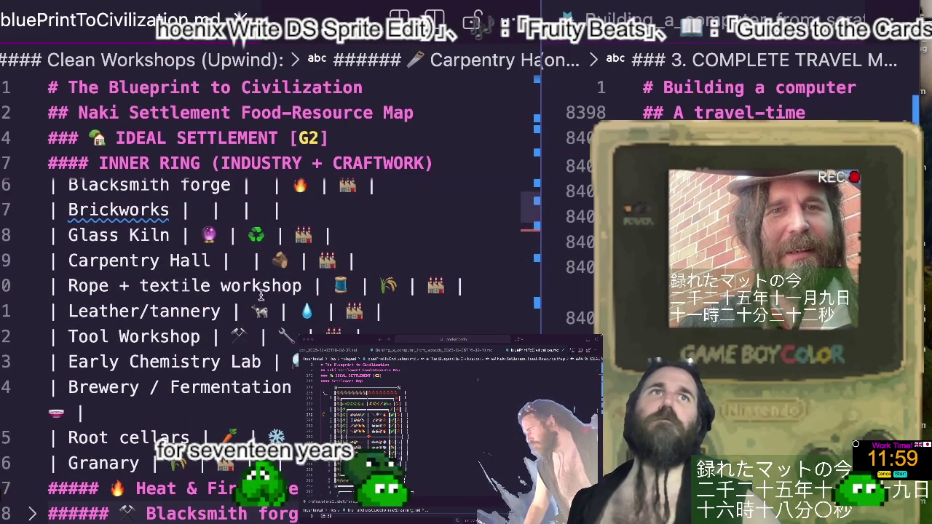
Compare the Rope + textile workshop row with its heading further down
{"action": "left_click", "coordinate": [347, 284]}
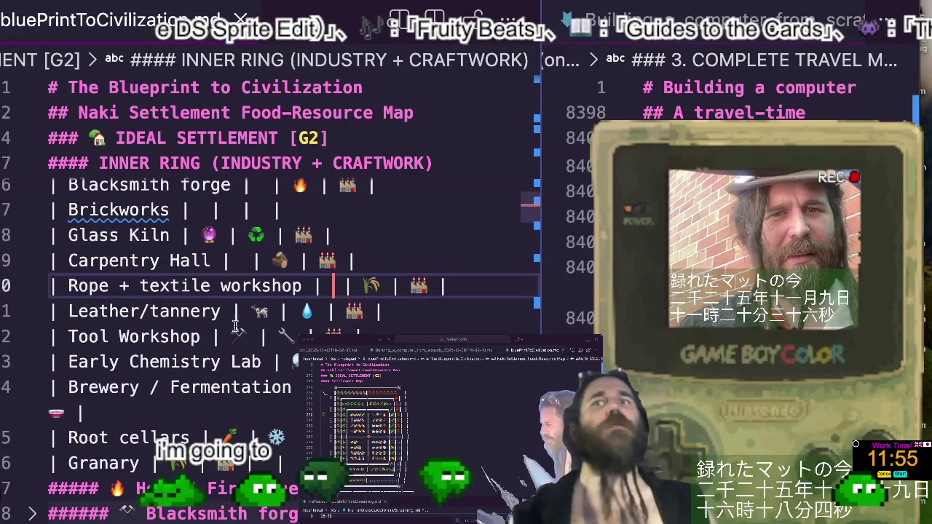
{"action": "scroll", "coordinate": [115, 332], "scroll_direction": "down", "scroll_amount": 3}
{"action": "scroll", "coordinate": [114, 332], "scroll_direction": "down", "scroll_amount": 3}
{"action": "left_click", "coordinate": [114, 332]}
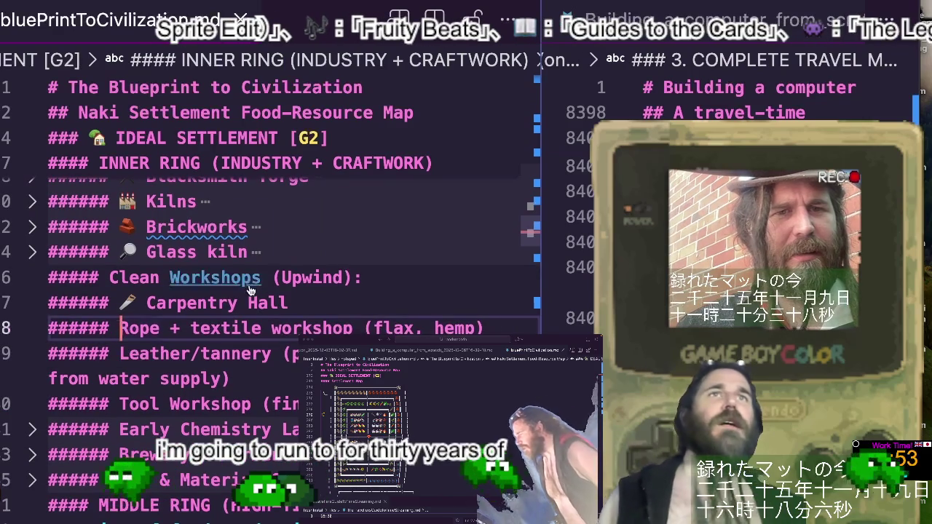
{"action": "scroll", "coordinate": [253, 309], "scroll_direction": "up", "scroll_amount": 5}
{"action": "scroll", "coordinate": [254, 309], "scroll_direction": "up", "scroll_amount": 1}
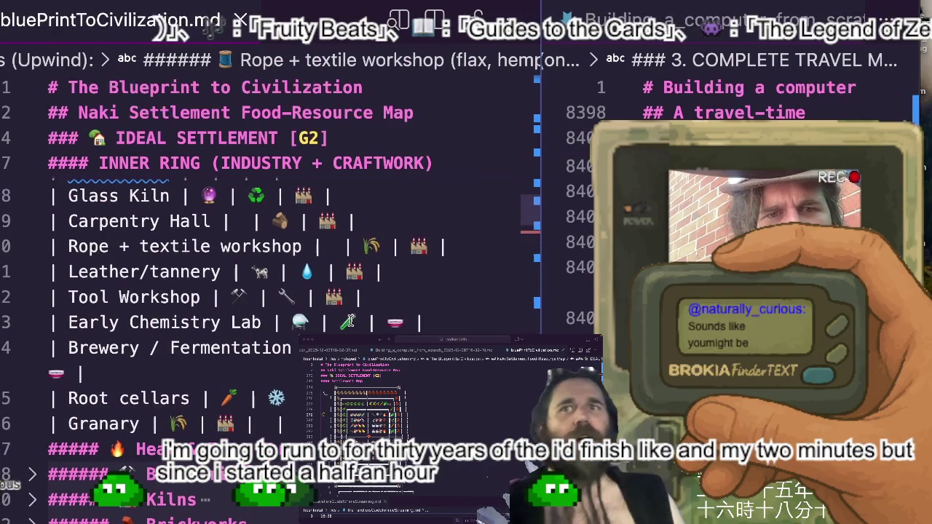
Remove the trailing water-drop emoji cell from the Leather/tannery row
{"action": "left_click", "coordinate": [270, 272]}
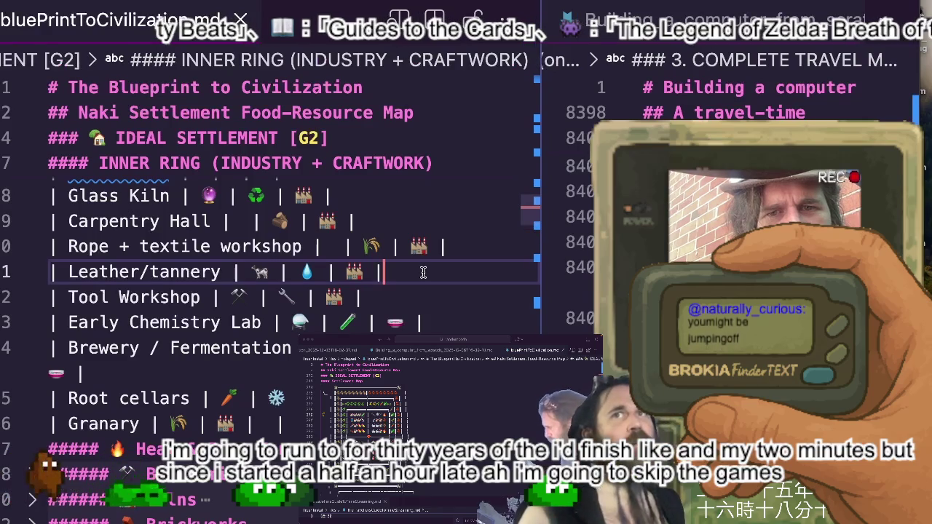
{"action": "key", "text": "BackSpace"}
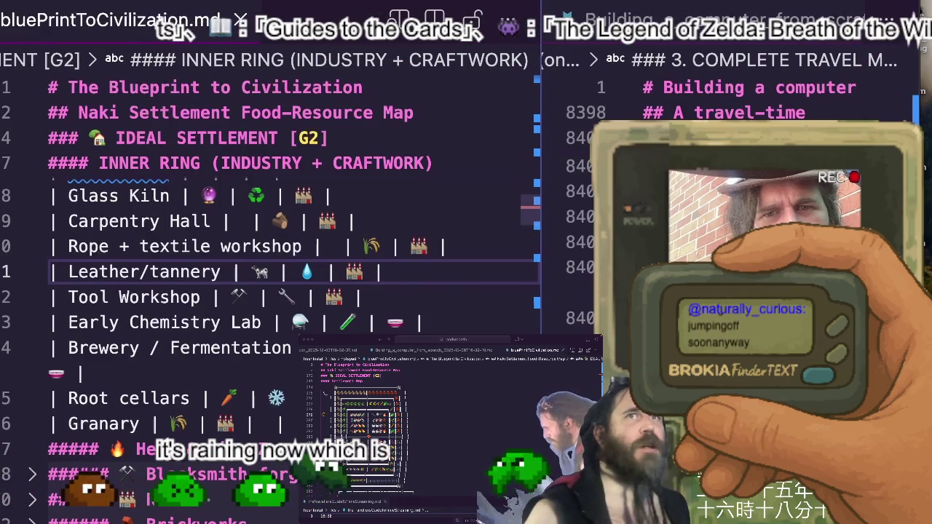
{"action": "key", "text": "BackSpace"}
{"action": "key", "text": "BackSpace"}
{"action": "key", "text": "BackSpace"}
{"action": "key", "text": "BackSpace"}
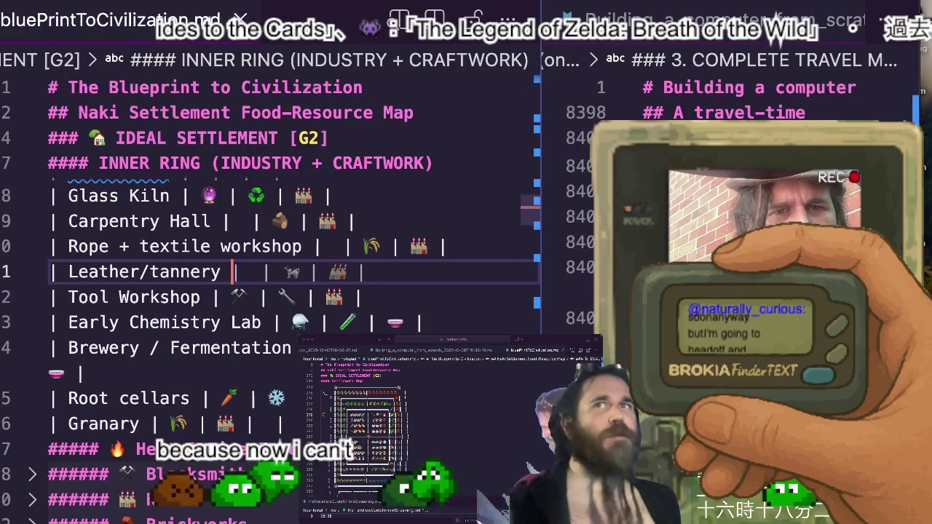
{"action": "left_click", "coordinate": [355, 247]}
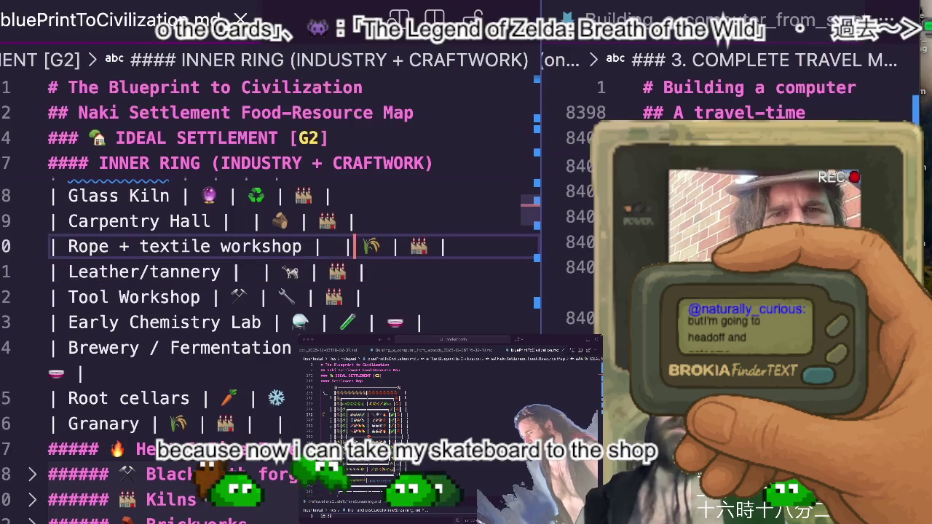
{"action": "key", "text": "Up"}
{"action": "key", "text": "Up"}
{"action": "key", "text": "Up"}
{"action": "key", "text": "Up"}
{"action": "key", "text": "Up"}
{"action": "key", "text": "Up"}
{"action": "key", "text": "Up"}
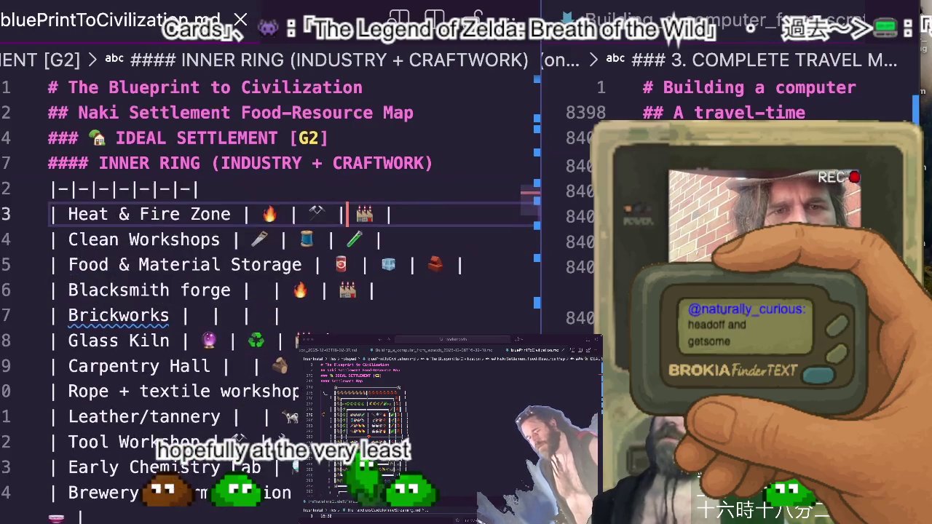
{"action": "scroll", "coordinate": [269, 349], "scroll_direction": "up", "scroll_amount": 1}
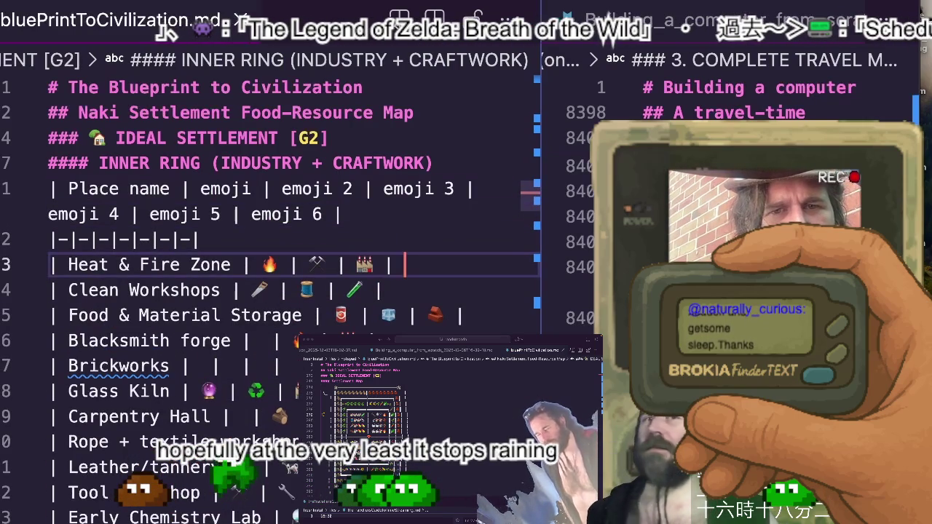
{"action": "left_click", "coordinate": [404, 265]}
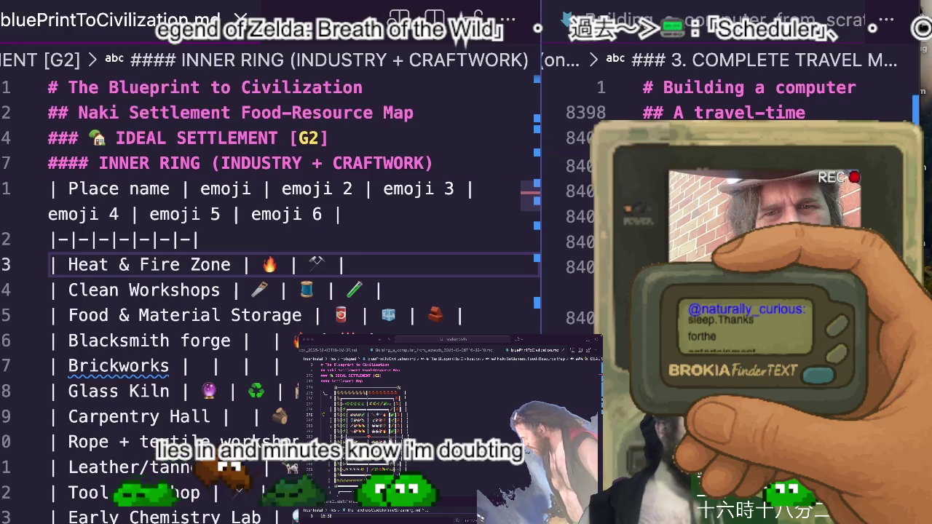
Trim the Heat & Fire Zone row to its fire and hammer emojis and select the rows below
{"action": "key", "text": "BackSpace"}
{"action": "key", "text": "BackSpace"}
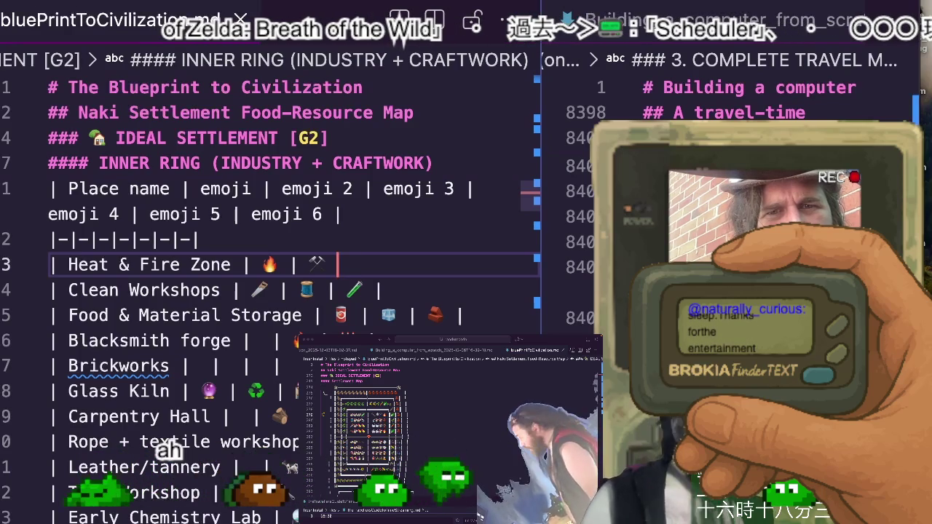
{"action": "type", "text": "|"}
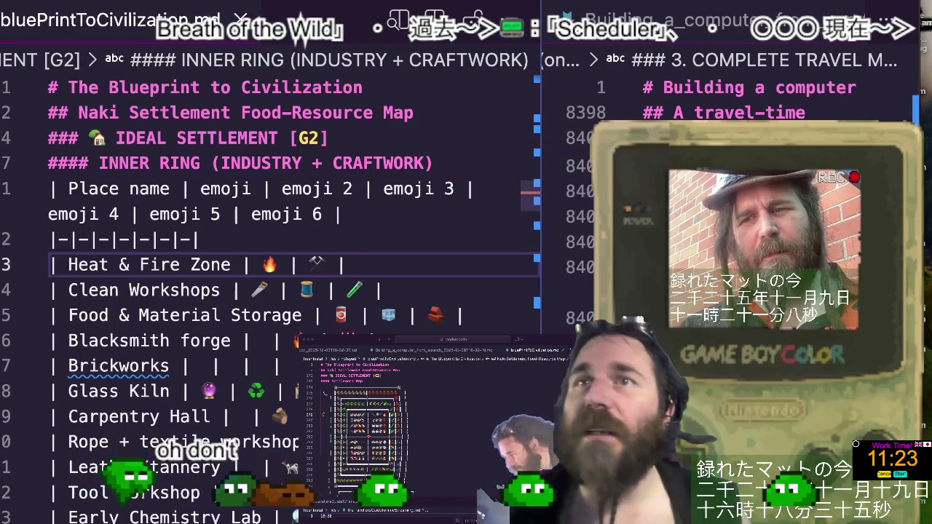
{"action": "left_click", "coordinate": [327, 247]}
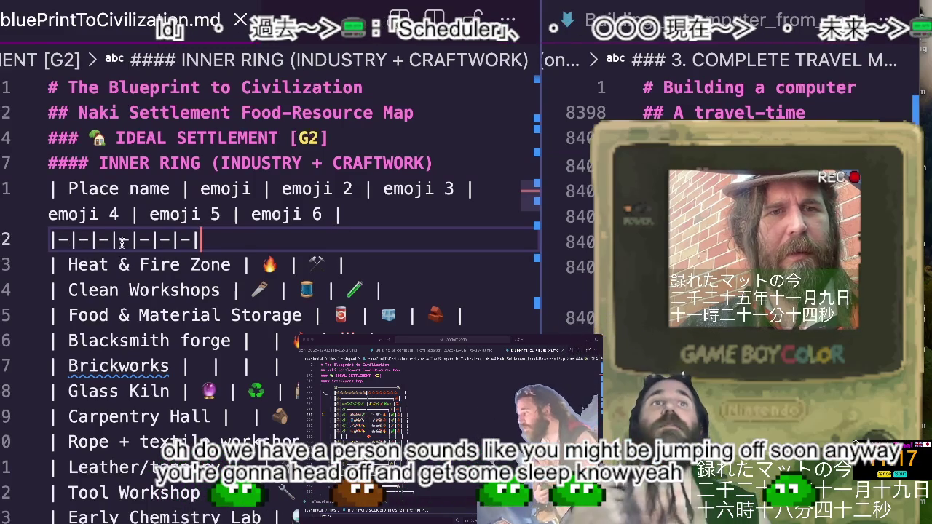
{"action": "left_click", "coordinate": [416, 265]}
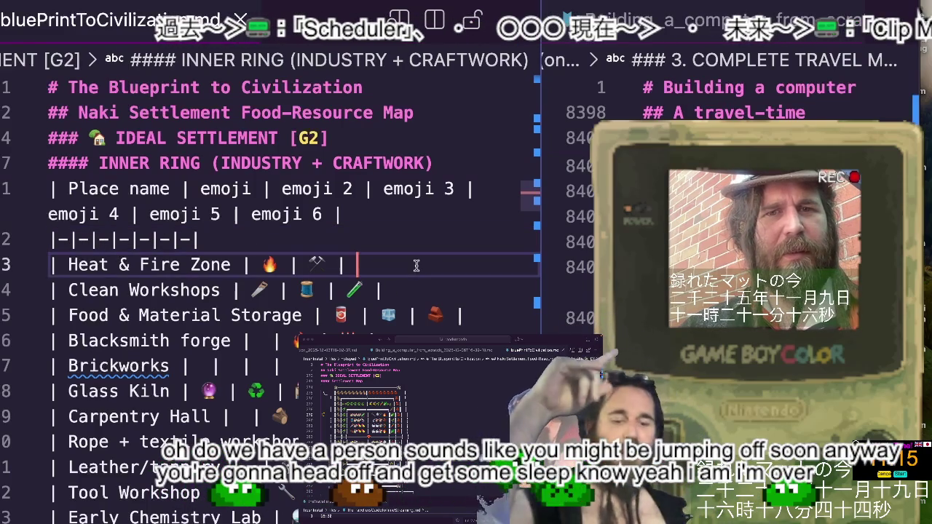
{"action": "key", "text": "BackSpace"}
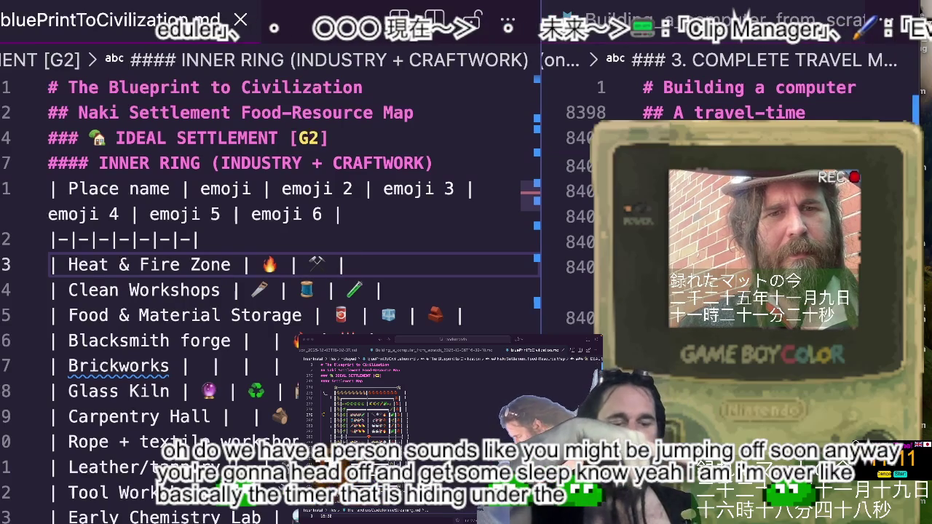
{"action": "key", "text": "Down"}
{"action": "scroll", "coordinate": [401, 292], "scroll_direction": "down", "scroll_amount": 5}
{"action": "scroll", "coordinate": [401, 292], "scroll_direction": "down", "scroll_amount": 3}
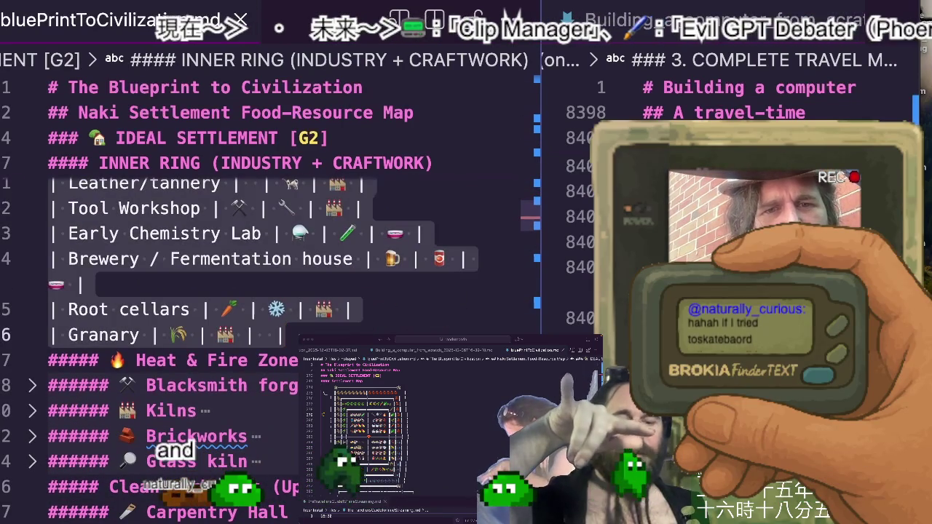
Delete the selected rows and accept a fresh suggested Heat & Fire Zone (Downwind) row
{"action": "key", "text": "Down"}
{"action": "scroll", "coordinate": [386, 313], "scroll_direction": "up", "scroll_amount": 3}
{"action": "left_click", "coordinate": [374, 292]}
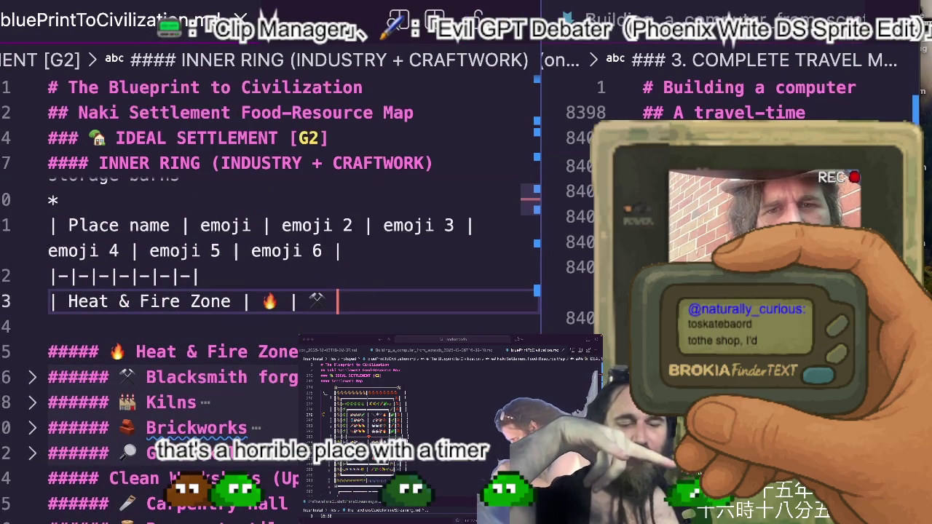
{"action": "key", "text": "ctrl+l"}
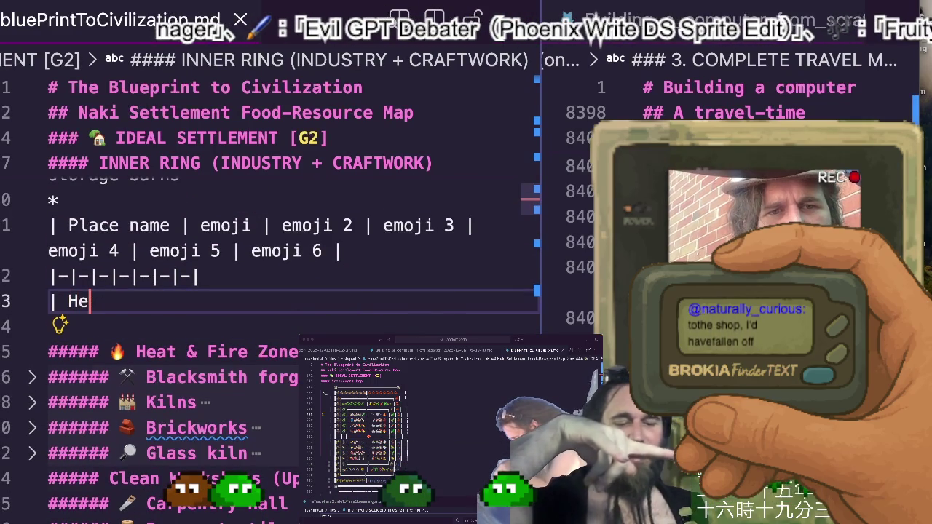
{"action": "key", "text": "BackSpace"}
{"action": "key", "text": "Tab"}
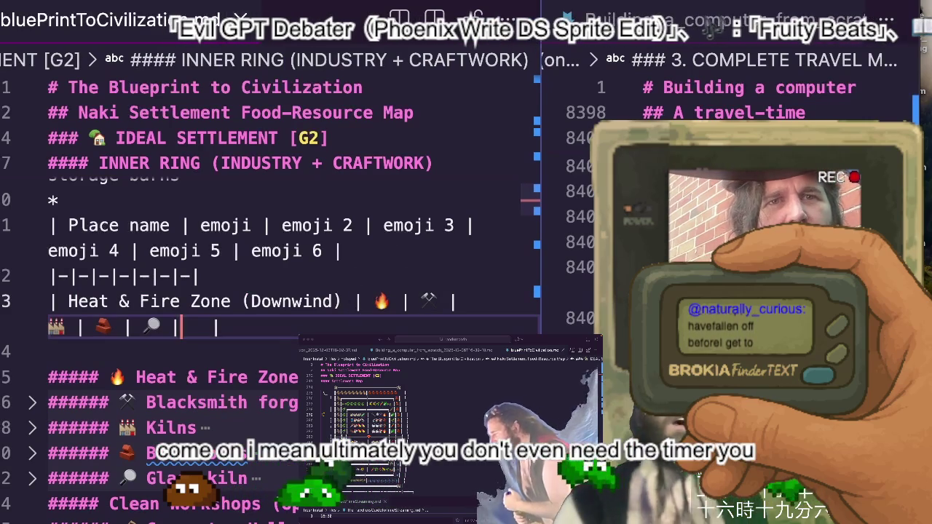
Check the editor's view options menu and toggle full screen off and back on
{"action": "left_click", "coordinate": [142, 2]}
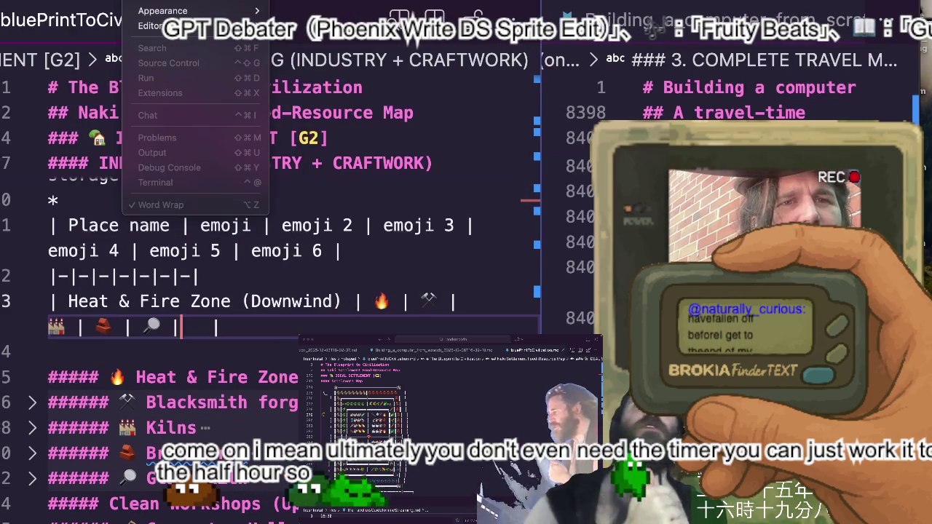
{"action": "left_click", "coordinate": [124, 453]}
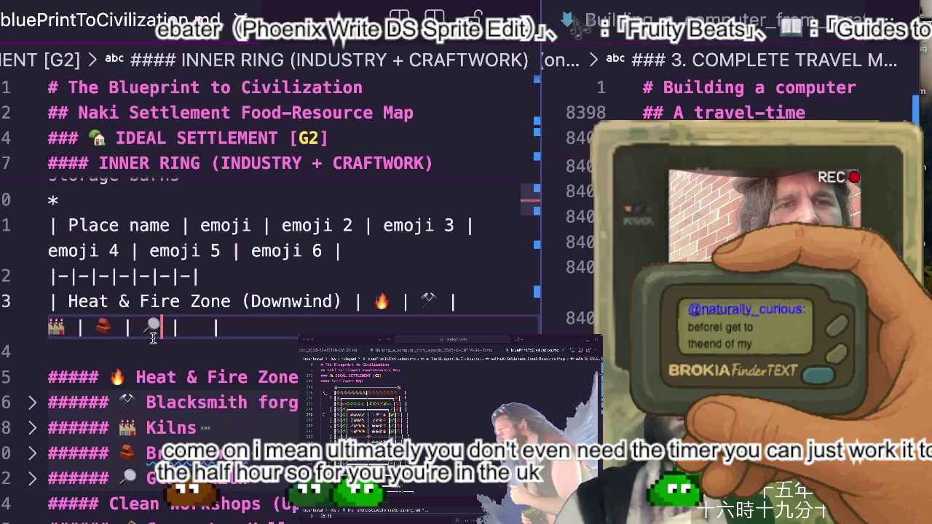
{"action": "left_click", "coordinate": [142, 2]}
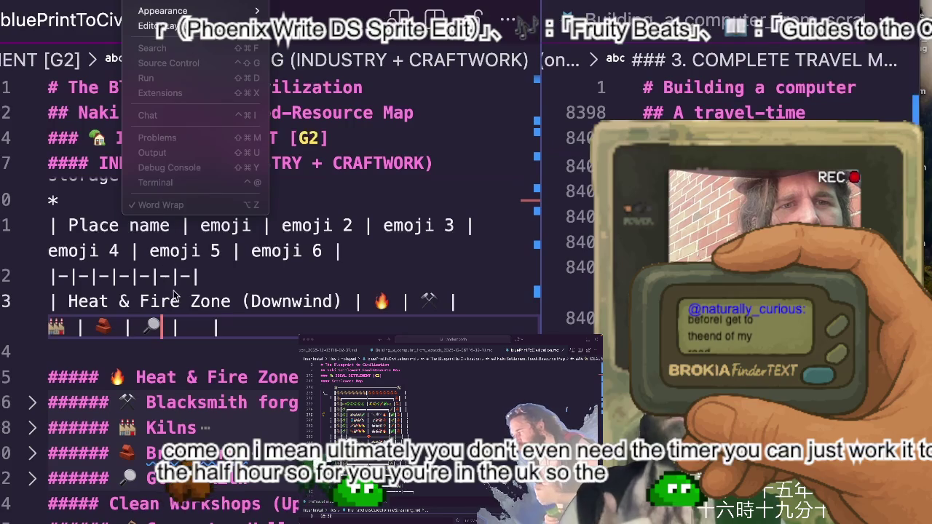
{"action": "key", "text": "Escape"}
{"action": "key", "text": "Down"}
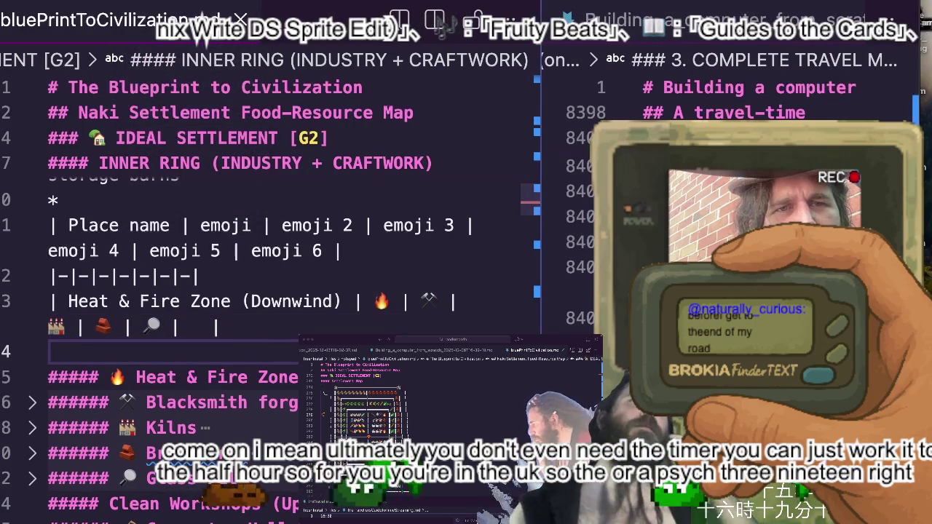
{"action": "left_click", "coordinate": [142, 2]}
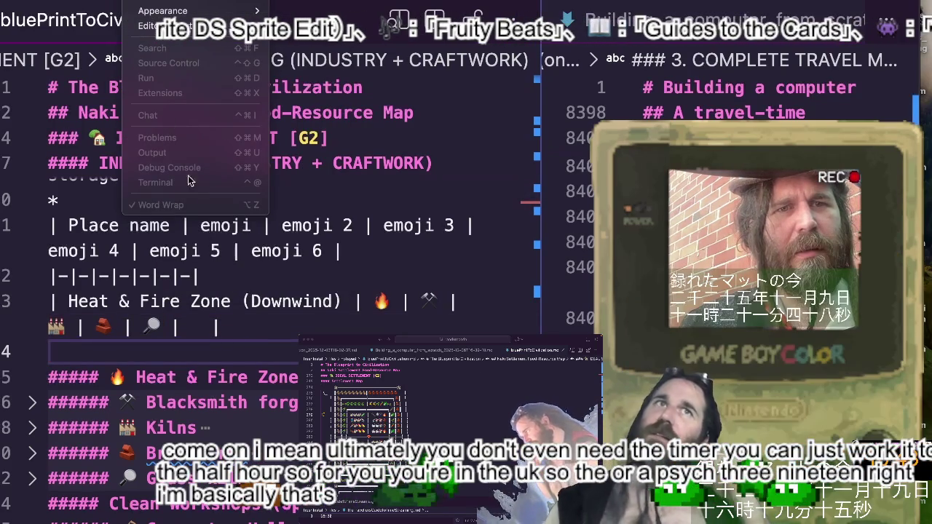
{"action": "key", "text": "Escape"}
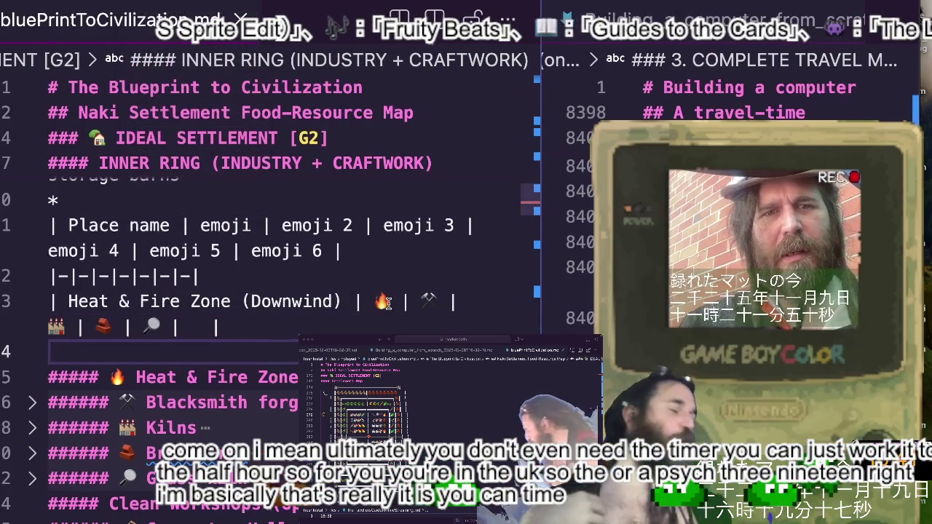
{"action": "key", "text": "ctrl+super+f"}
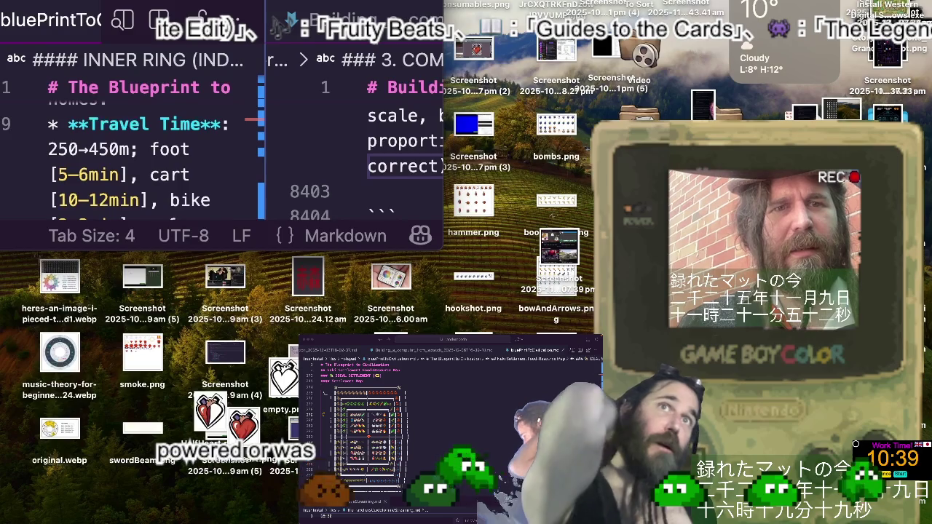
{"action": "key", "text": "ctrl+super+f"}
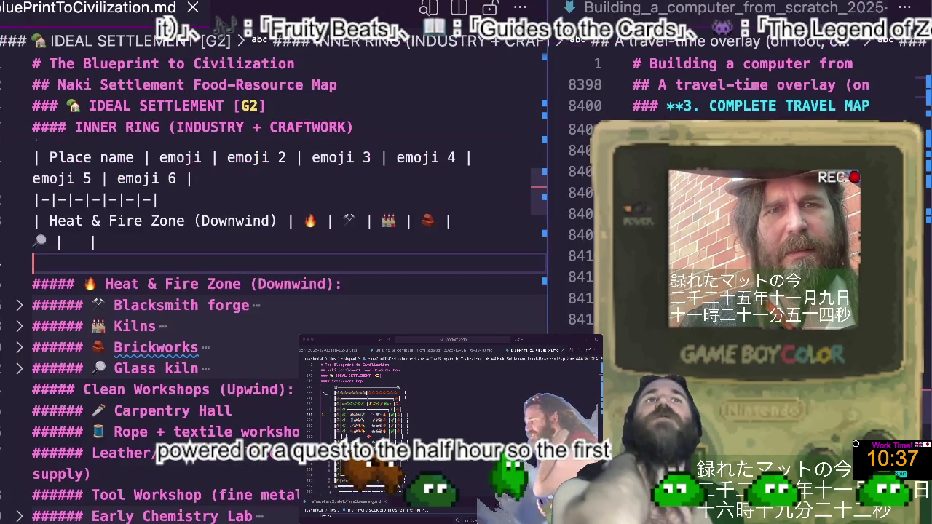
Zoom out and close the Heat & Fire Zone row with a fresh pipe after the magnifying glass
{"action": "key", "text": "ctrl+minus"}
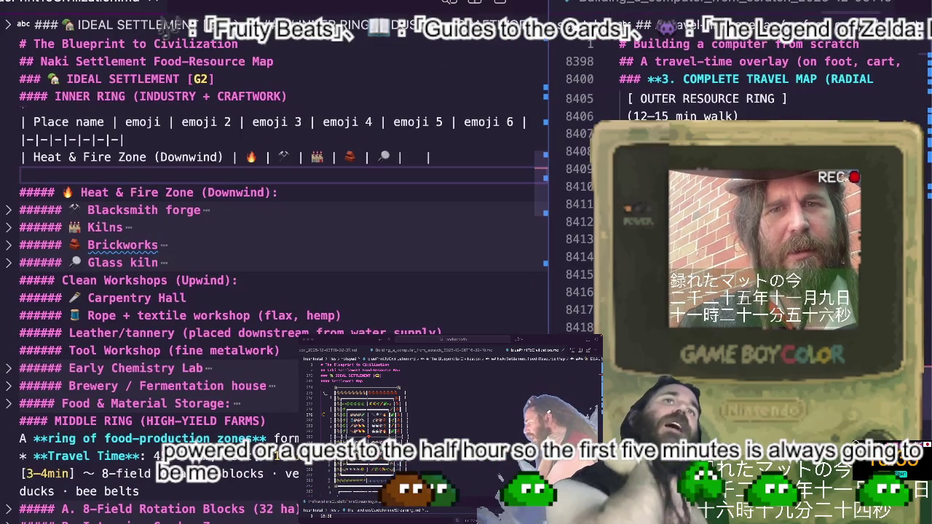
{"action": "left_click", "coordinate": [481, 156]}
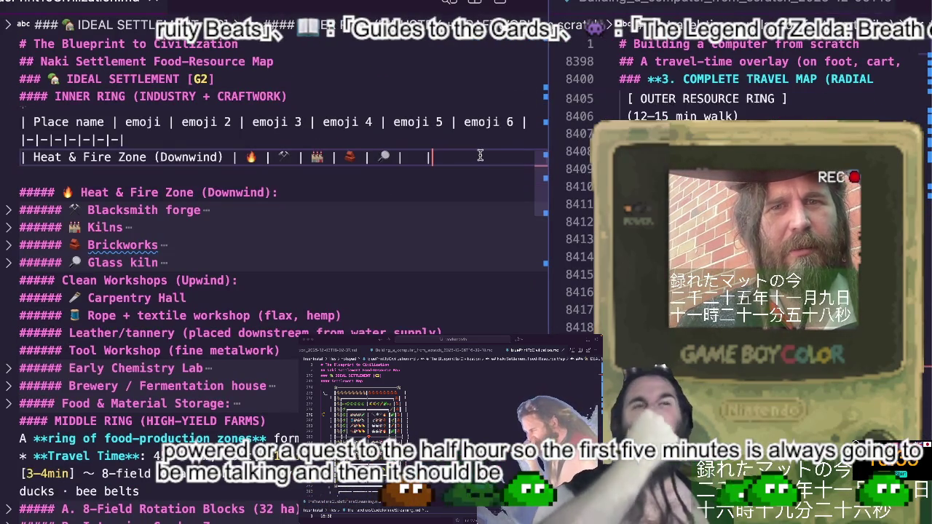
{"action": "key", "text": "BackSpace"}
{"action": "key", "text": "BackSpace"}
{"action": "key", "text": "BackSpace"}
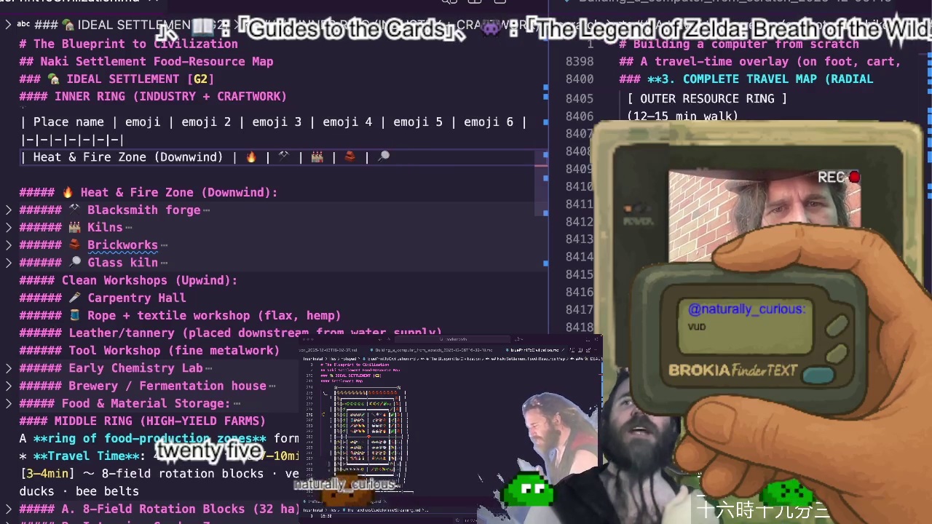
{"action": "type", "text": " |"}
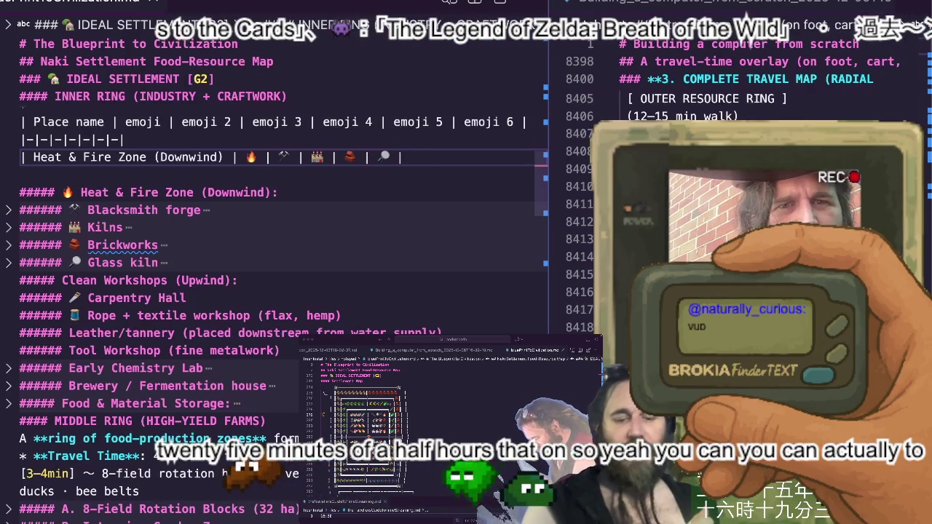
{"action": "key", "text": "ctrl+Right"}
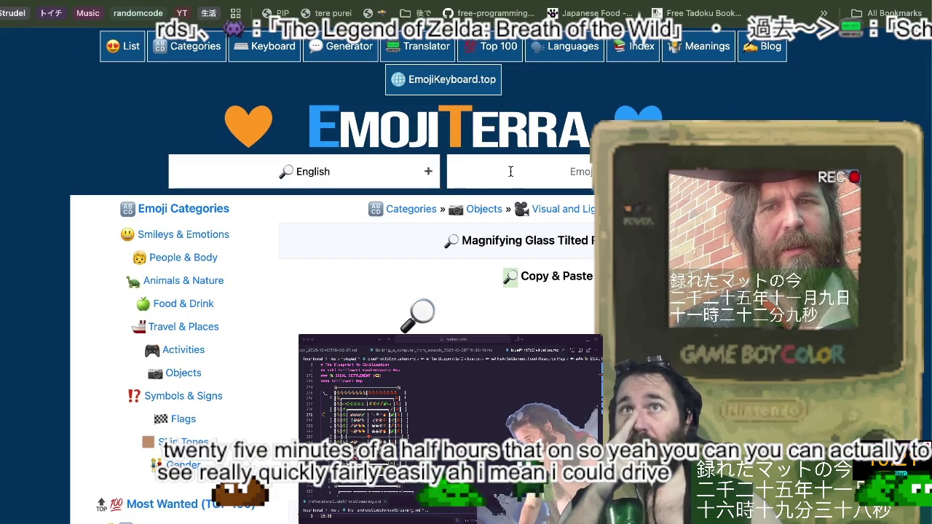
Search EmojiTerra for 'fire' and copy the Heart On Fire emoji
{"action": "type", "text": "fire"}
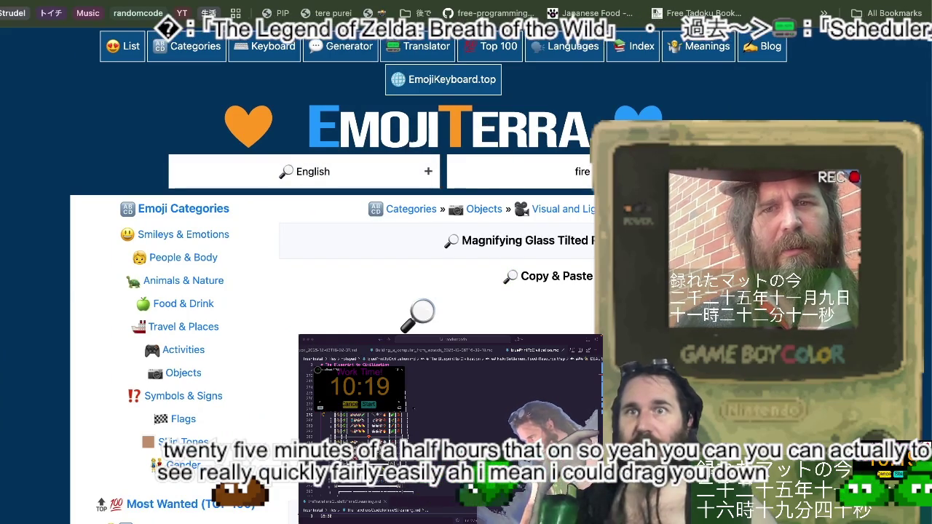
{"action": "key", "text": "Return"}
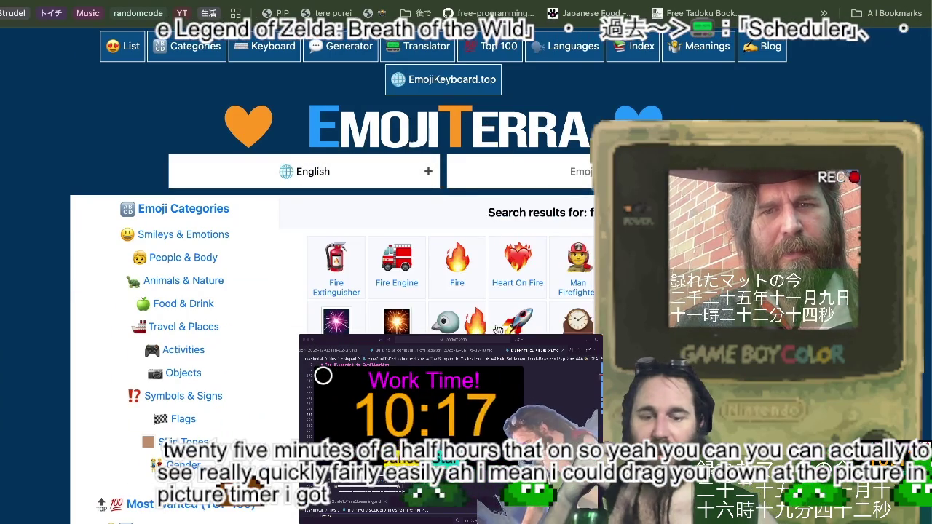
{"action": "left_click", "coordinate": [543, 254]}
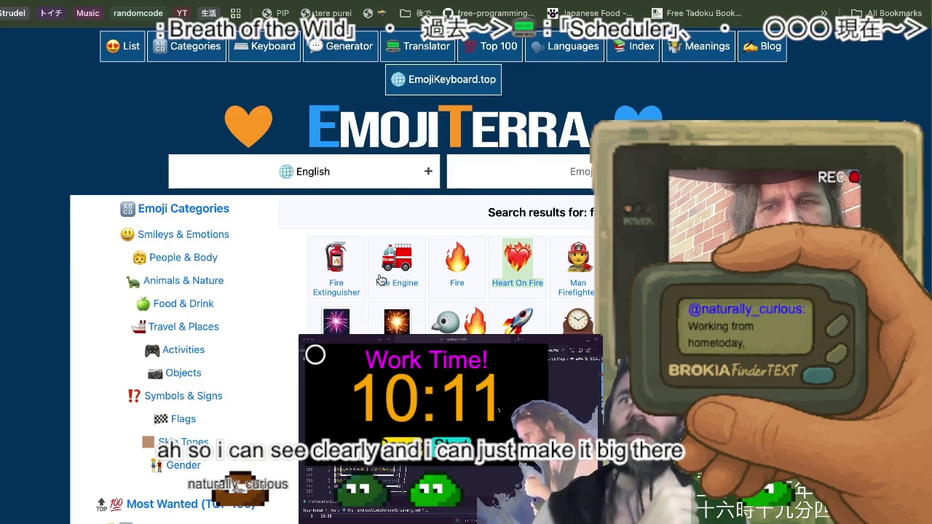
{"action": "key", "text": "super+Tab"}
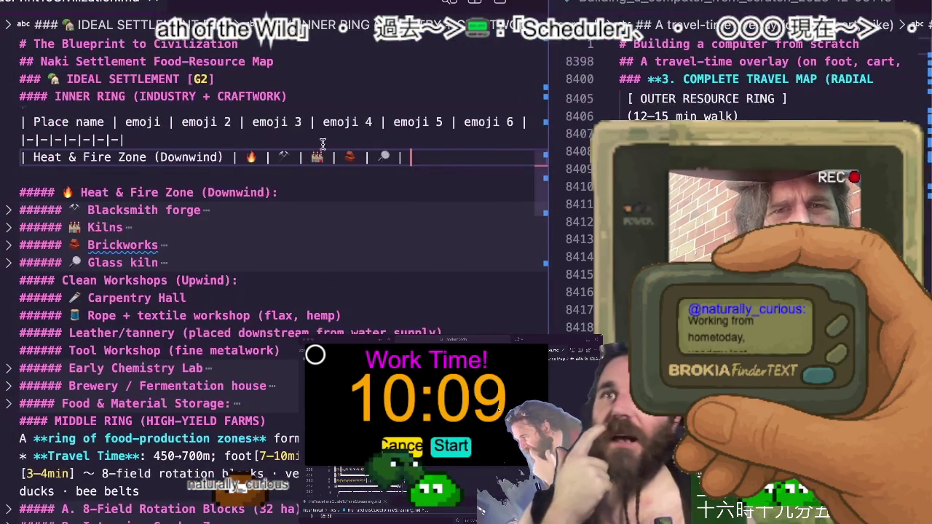
Paste the Heart On Fire emoji into the Heat & Fire Zone row, dropping its label, and close with a pipe
{"action": "key", "text": "super+v"}
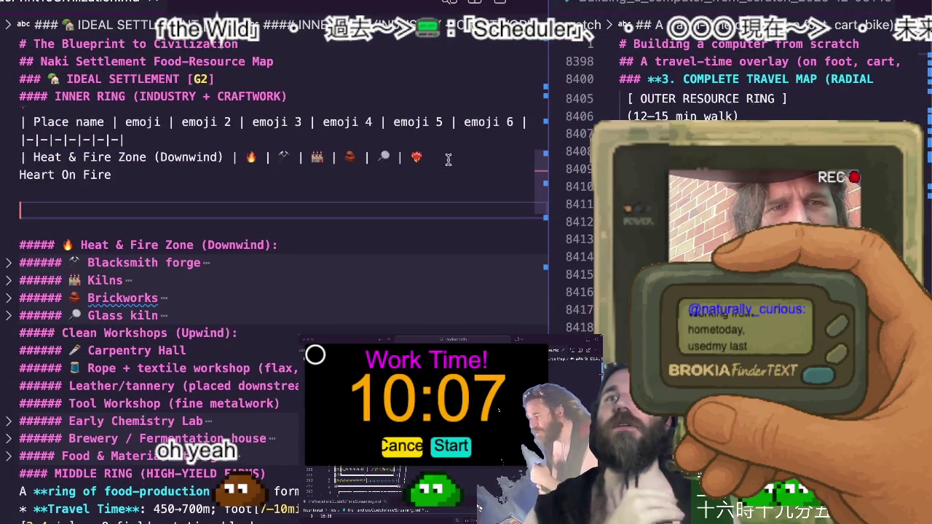
{"action": "key", "text": "BackSpace"}
{"action": "key", "text": "BackSpace"}
{"action": "key", "text": "Delete"}
{"action": "type", "text": "|"}
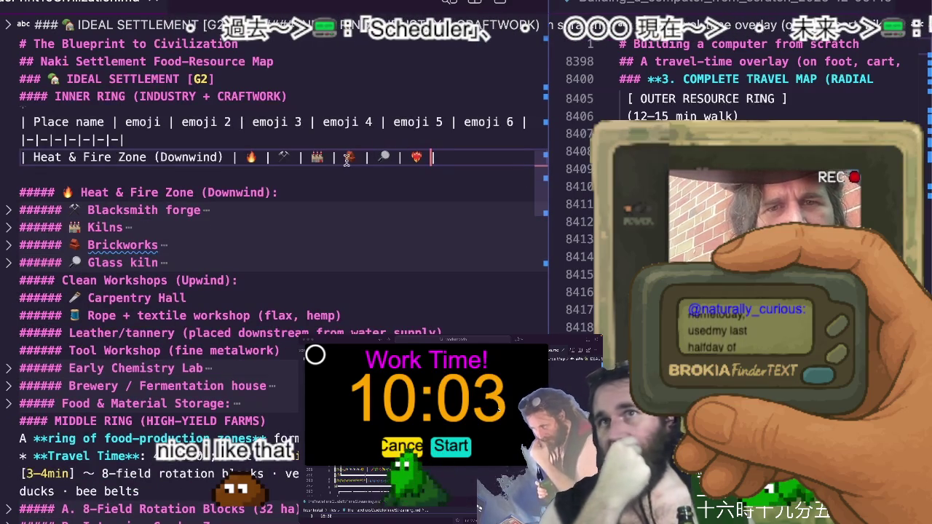
{"action": "key", "text": "ctrl+Right"}
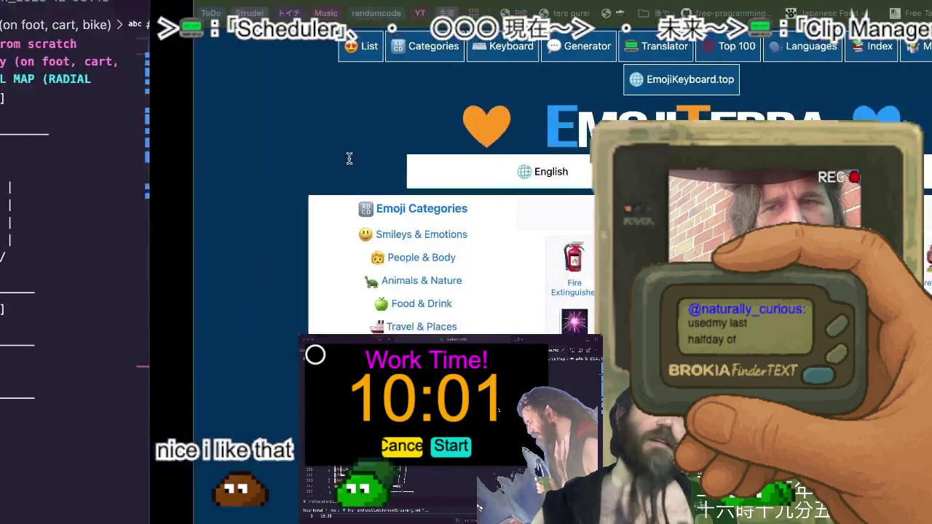
Paste fire emojis from EmojiTerra, including Fire Engine, over cells of the Heat & Fire Zone row
{"action": "scroll", "coordinate": [437, 291], "scroll_direction": "down", "scroll_amount": 2}
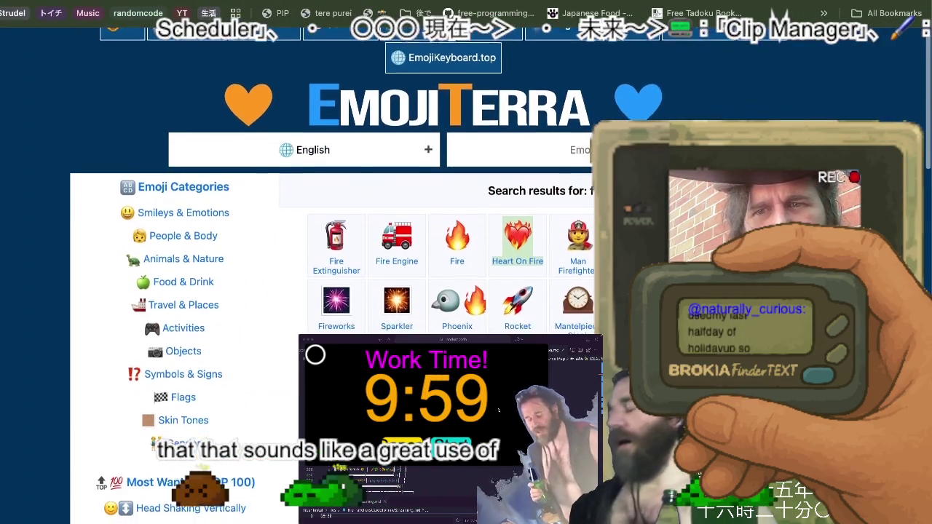
{"action": "scroll", "coordinate": [324, 283], "scroll_direction": "down", "scroll_amount": 3}
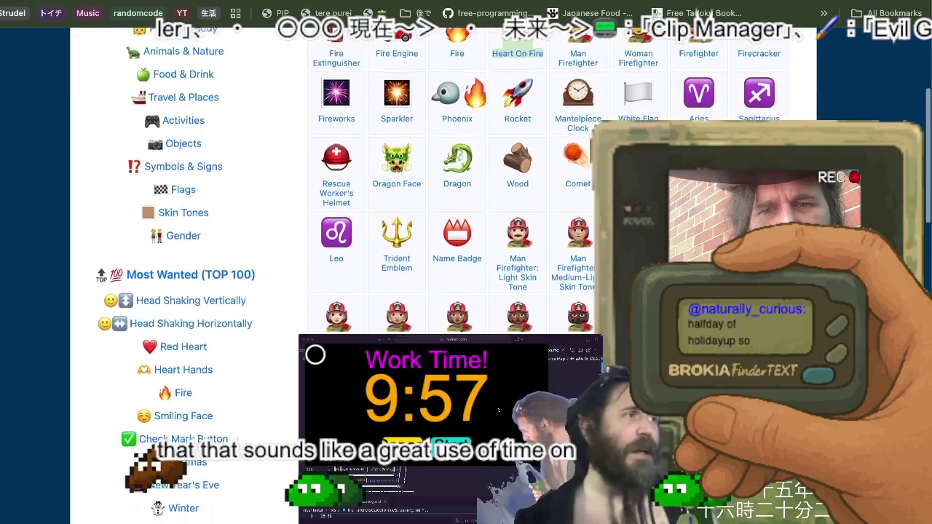
{"action": "scroll", "coordinate": [324, 282], "scroll_direction": "up", "scroll_amount": 5}
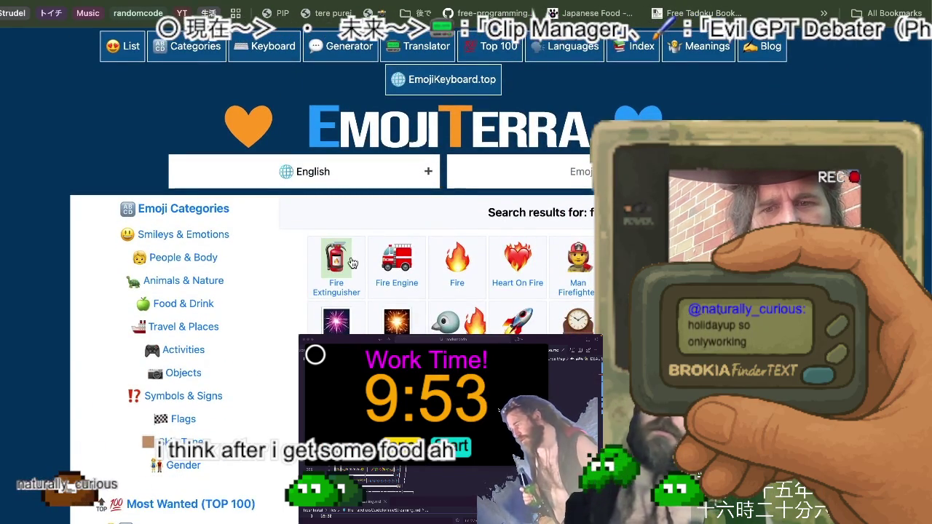
{"action": "key", "text": "ctrl+Left"}
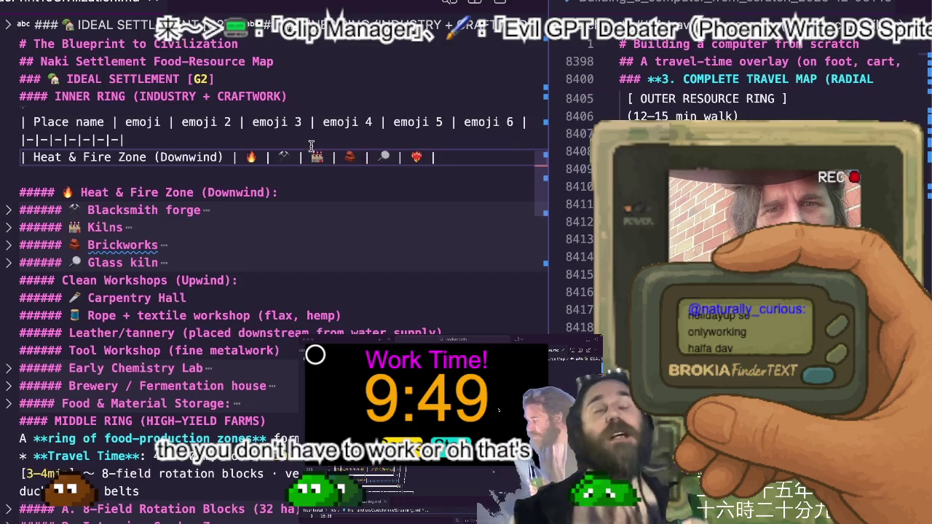
{"action": "key", "text": "ctrl+v"}
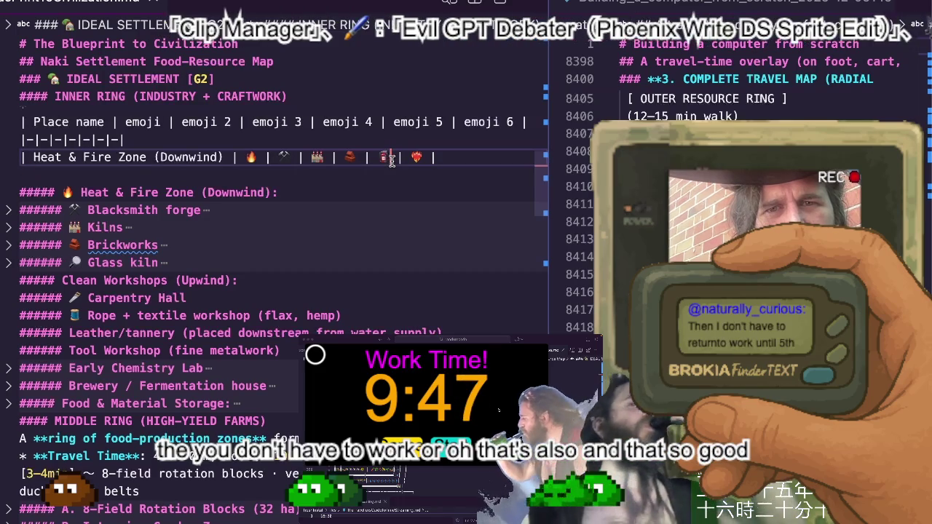
{"action": "key", "text": "alt+Tab"}
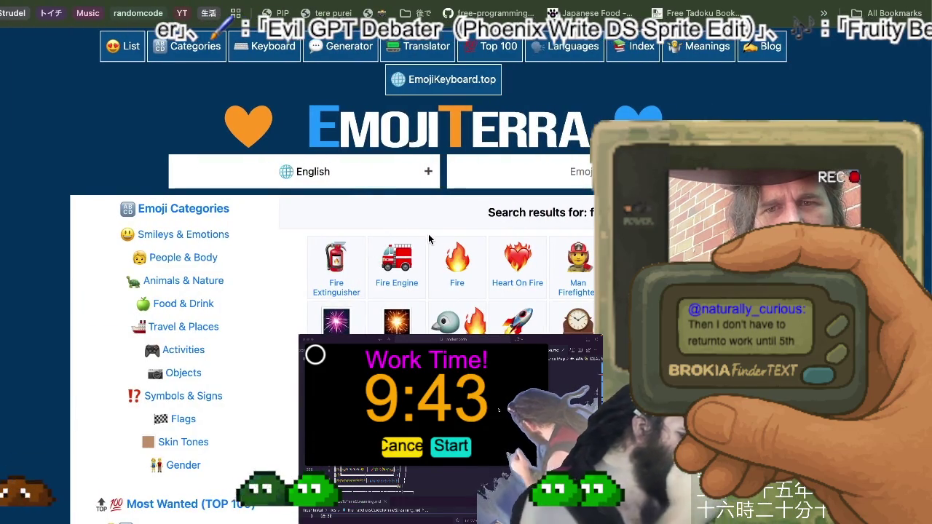
{"action": "key", "text": "alt+Tab"}
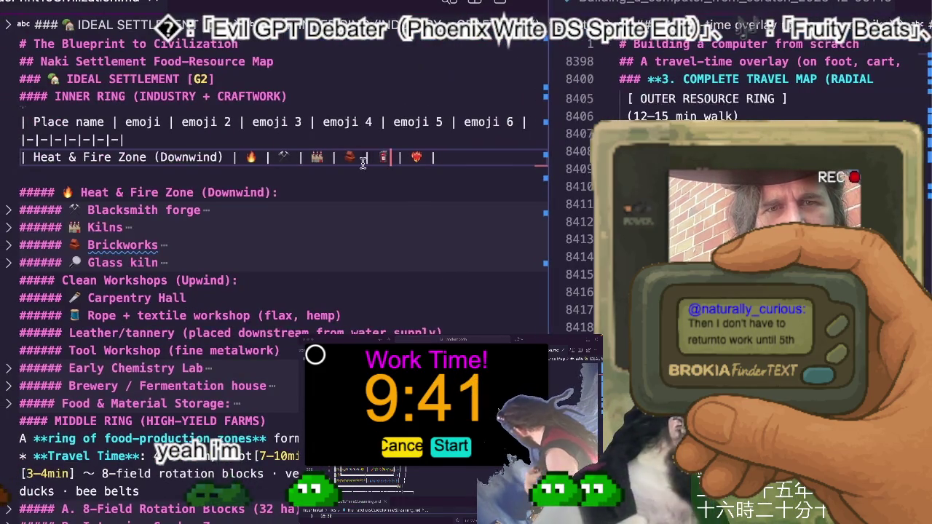
{"action": "type", "text": "Fire Engine"}
{"action": "key", "text": "alt+Tab"}
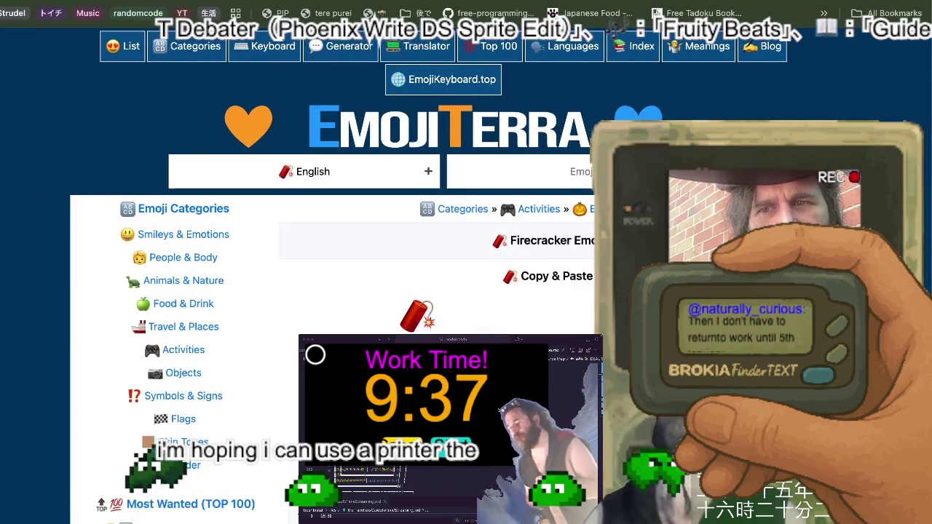
{"action": "left_click", "coordinate": [513, 277]}
{"action": "key", "text": "alt+Tab"}
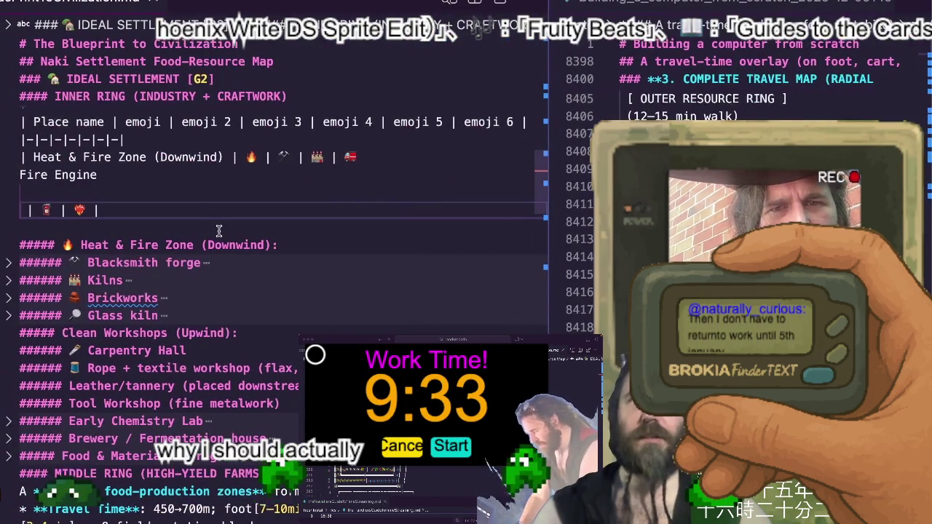
Rejoin the split Heat & Fire Zone row onto one line with its pasted firecracker emoji
{"action": "key", "text": "ctrl+v"}
{"action": "key", "text": "Home"}
{"action": "key", "text": "BackSpace"}
{"action": "key", "text": "BackSpace"}
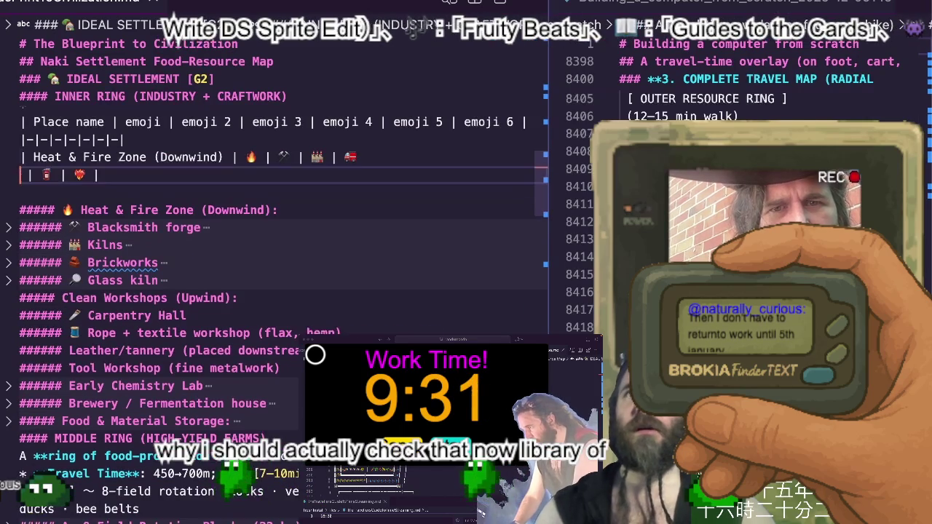
{"action": "key", "text": "ctrl+BackSpace"}
{"action": "key", "text": "ctrl+BackSpace"}
{"action": "key", "text": "ctrl+BackSpace"}
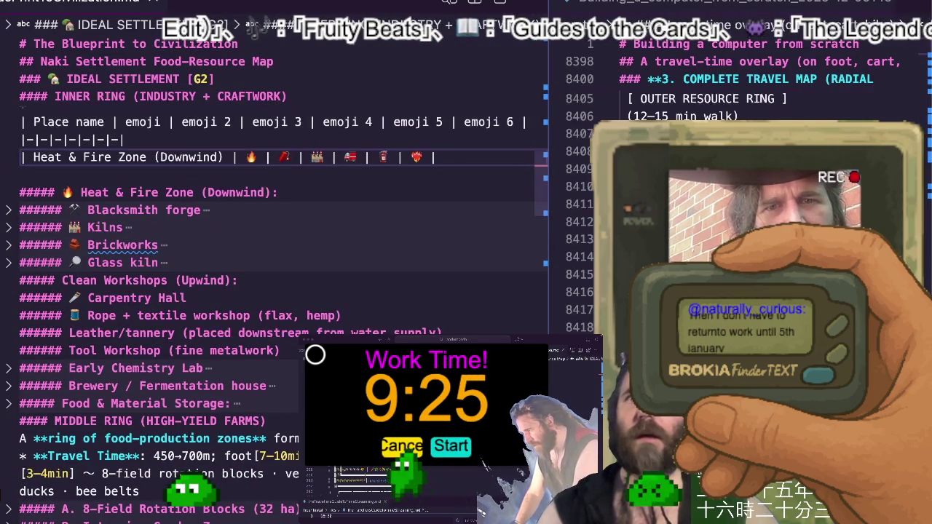
Recheck the EmojiTerra fire results, then add an empty line below the Heat & Fire Zone row
{"action": "key", "text": "ctrl+Right"}
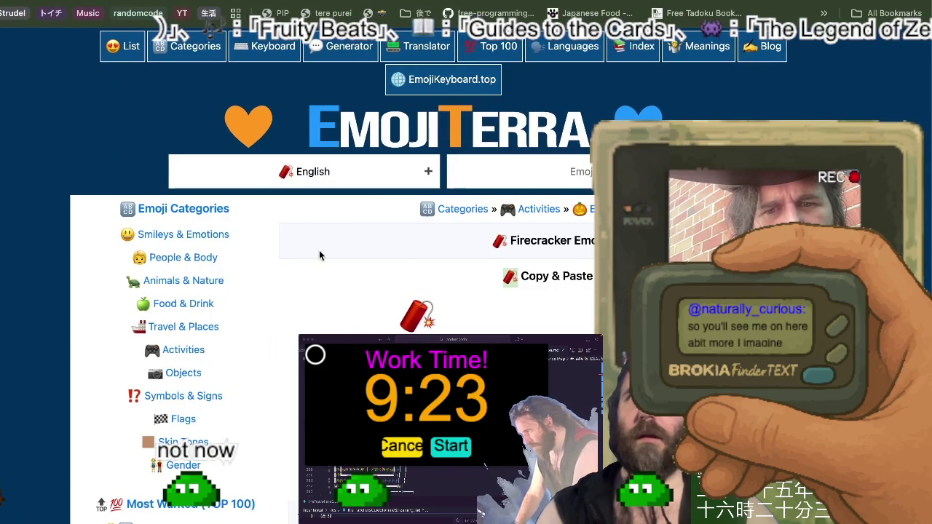
{"action": "key", "text": "super+Left"}
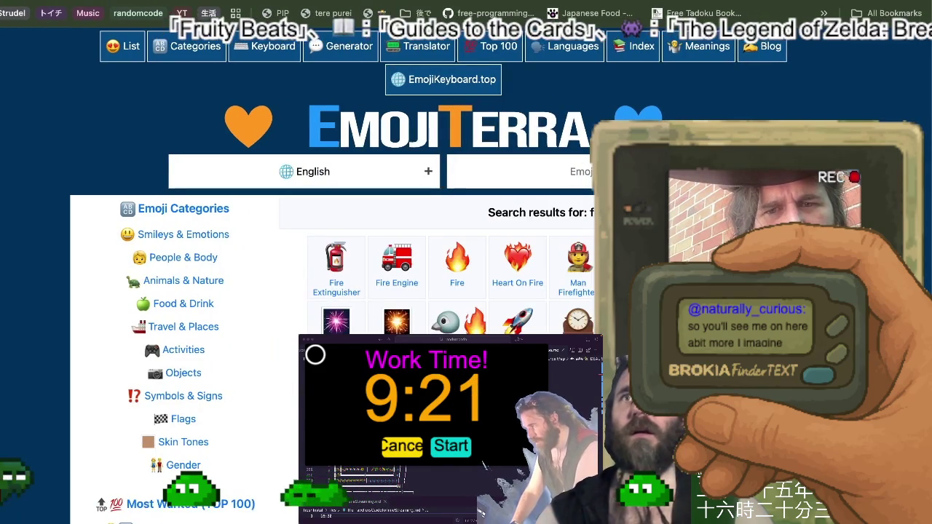
{"action": "key", "text": "ctrl+Left"}
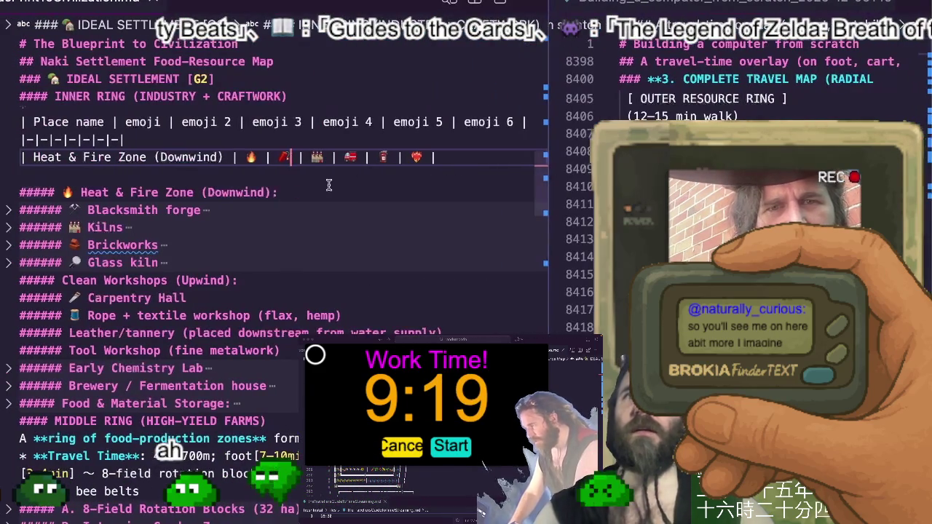
{"action": "left_click", "coordinate": [322, 157]}
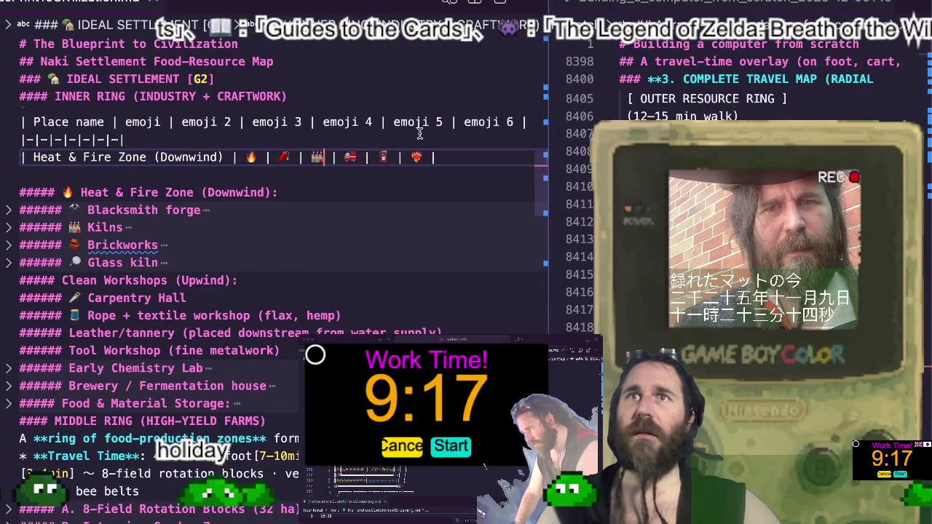
{"action": "key", "text": "End"}
{"action": "key", "text": "Return"}
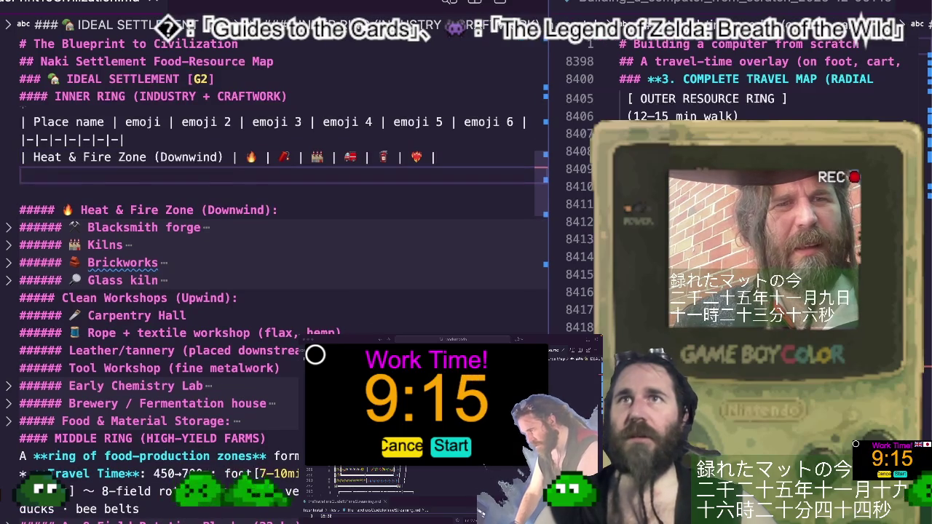
Add emoji rows for Clean Workshops (Upwind) and Food & Material Storage, fixing the trailing pipe
{"action": "key", "text": "Tab"}
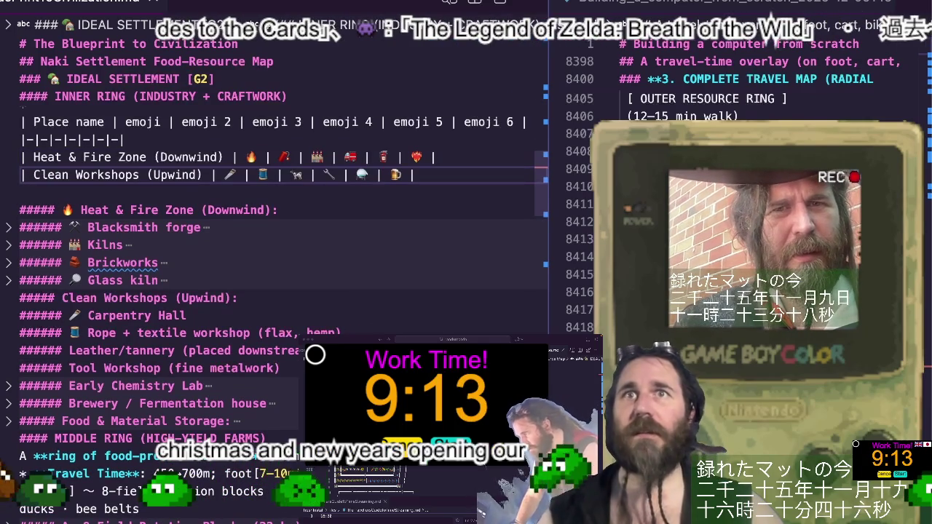
{"action": "key", "text": "Return"}
{"action": "type", "text": "| Food & Material Storage | 🥕 | 🌾 | 🧊 |"}
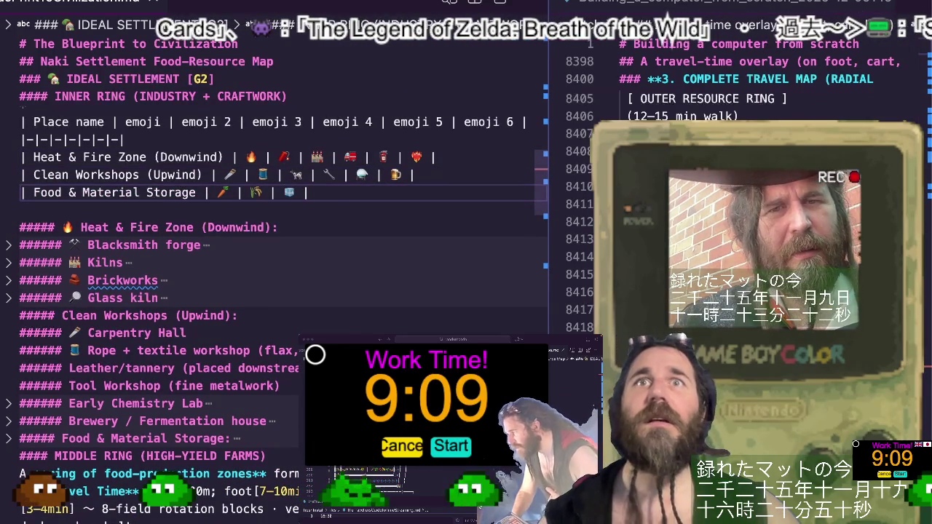
{"action": "key", "text": "BackSpace"}
{"action": "key", "text": "BackSpace"}
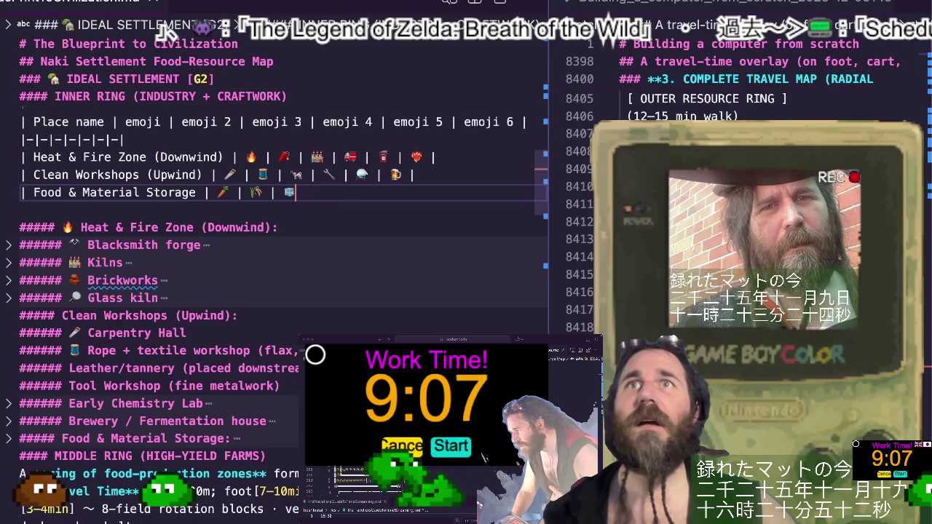
{"action": "type", "text": " |"}
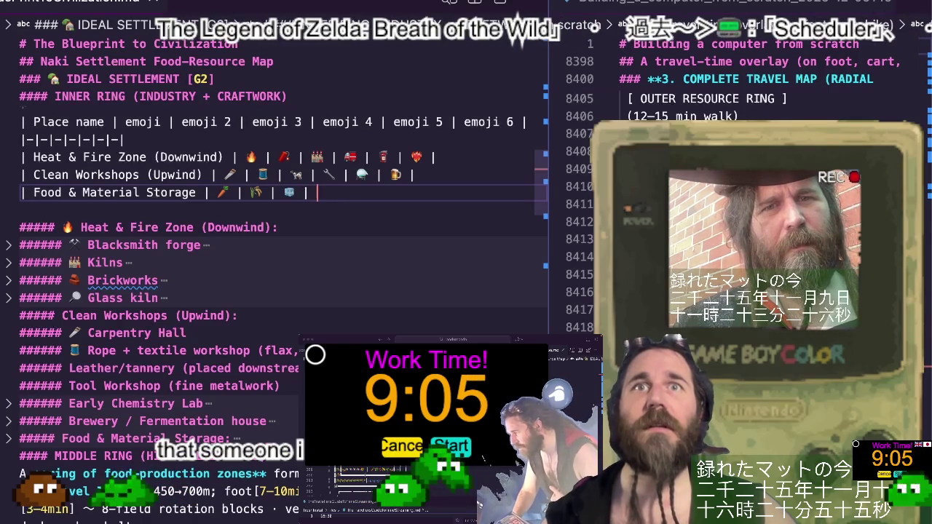
{"action": "key", "text": "super+Tab"}
{"action": "left_click", "coordinate": [558, 161]}
Search EmojiTerra for 'food' and paste the Canned Food emoji at the end of the Food & Material Storage row
{"action": "type", "text": "food"}
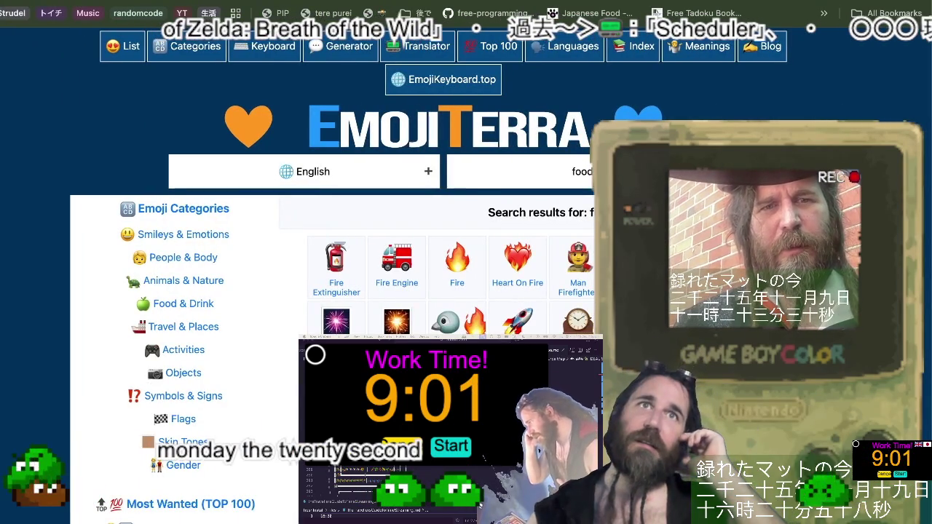
{"action": "key", "text": "Return"}
{"action": "scroll", "coordinate": [553, 317], "scroll_direction": "down", "scroll_amount": 2}
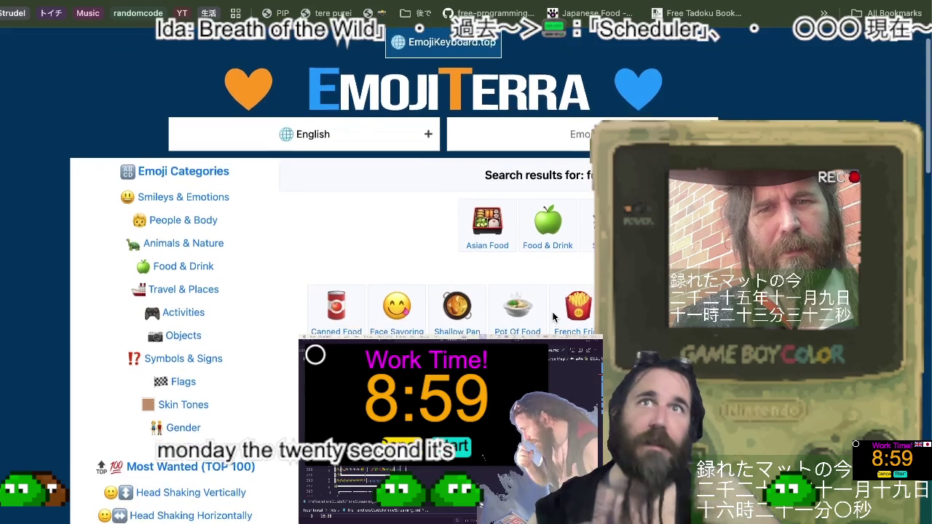
{"action": "key", "text": "super+Tab"}
{"action": "key", "text": "super+Tab"}
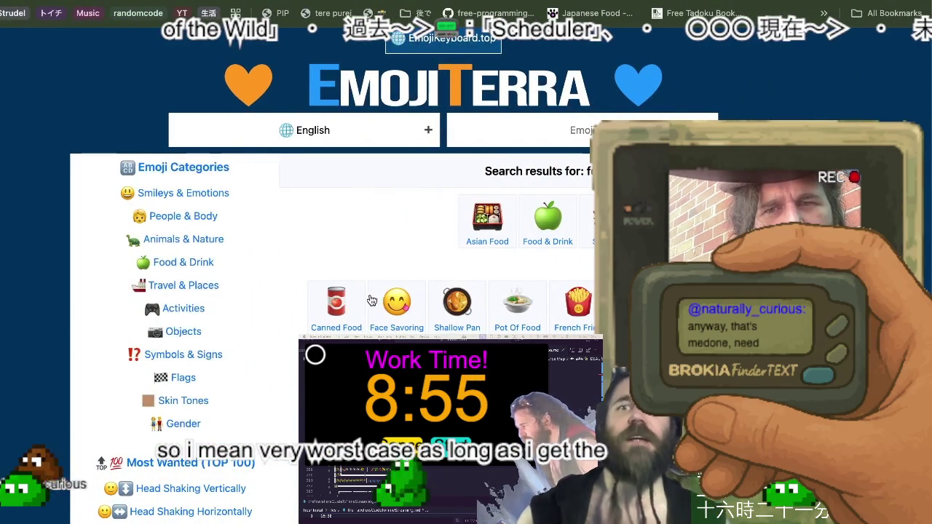
{"action": "left_click", "coordinate": [332, 301]}
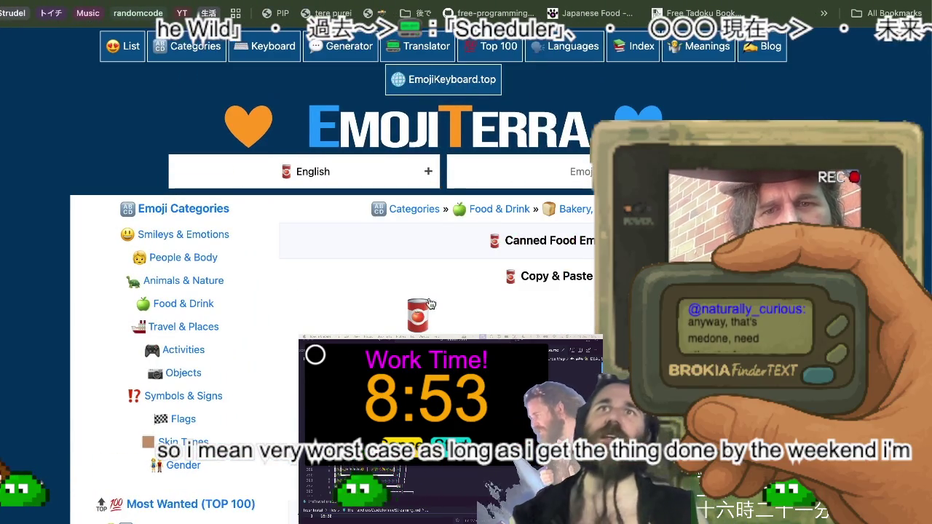
{"action": "key", "text": "super+Tab"}
{"action": "type", "text": "🥫"}
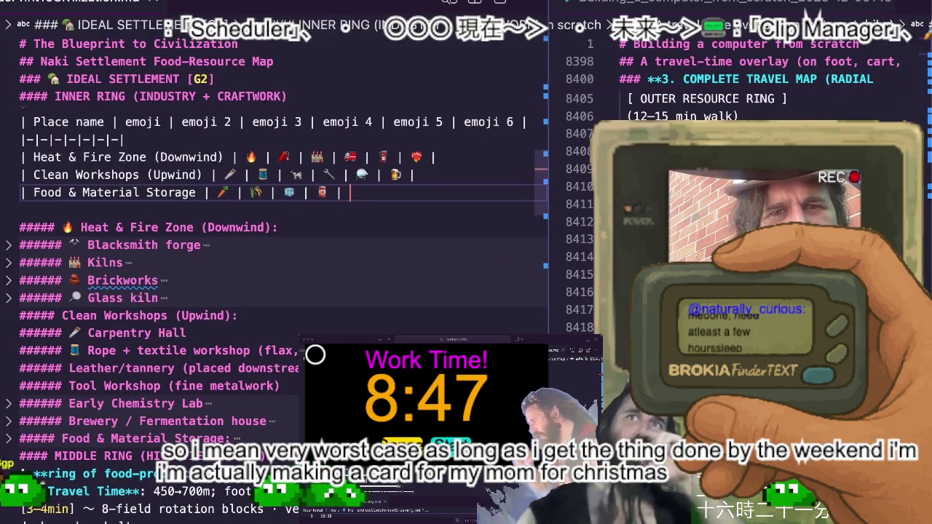
Return to the EmojiTerra food search results and browse them
{"action": "key", "text": "super+Tab"}
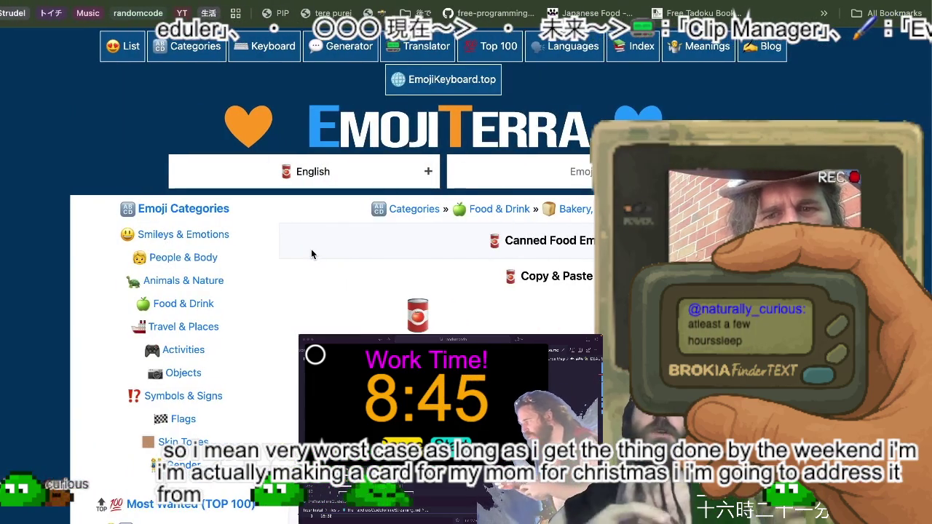
{"action": "key", "text": "super+bracketleft"}
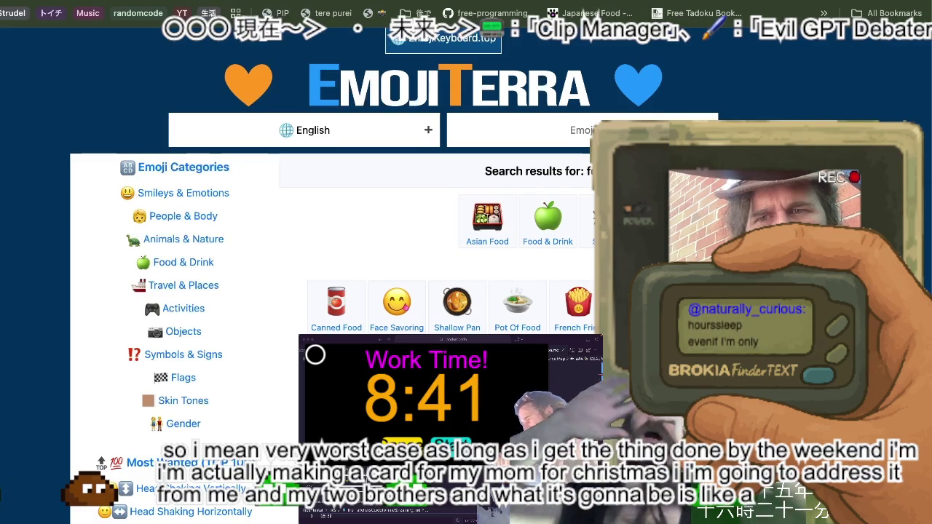
{"action": "scroll", "coordinate": [466, 291], "scroll_direction": "down", "scroll_amount": 3}
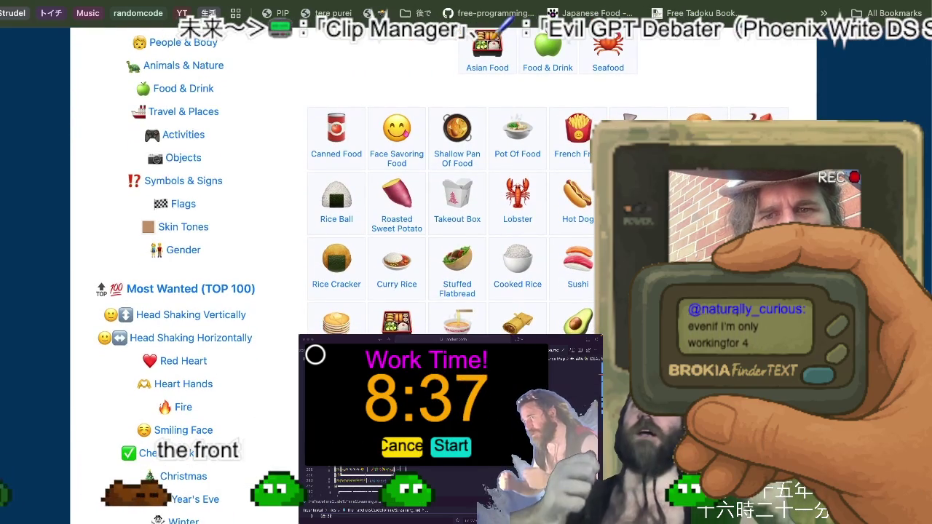
{"action": "scroll", "coordinate": [466, 219], "scroll_direction": "up", "scroll_amount": 1}
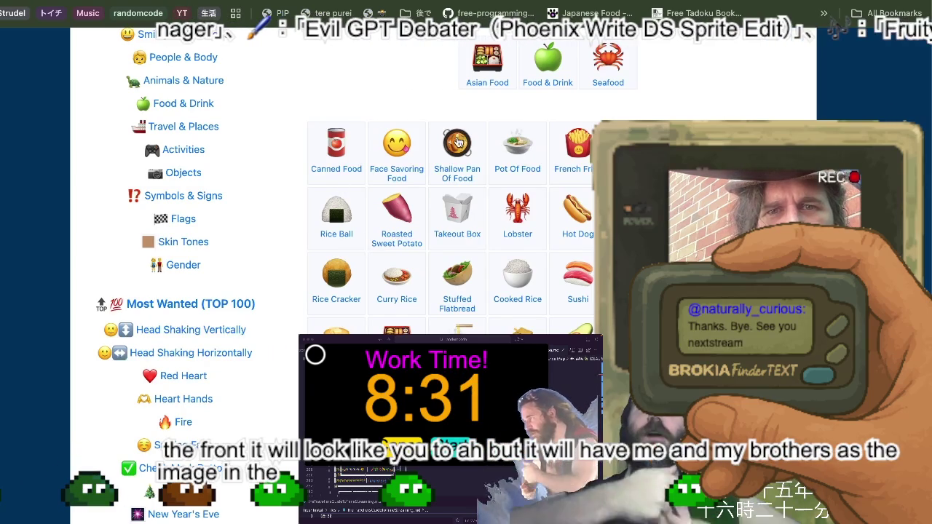
{"action": "key", "text": "ctrl+Left"}
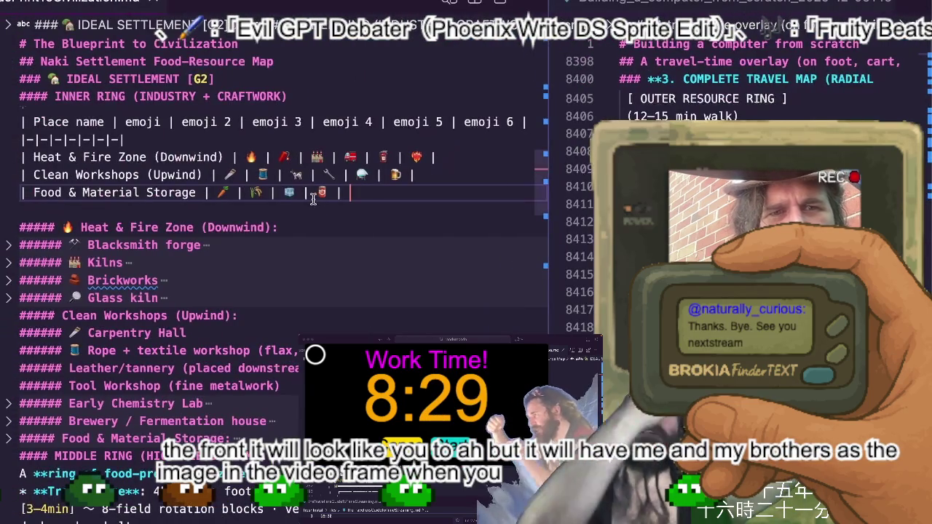
Add a Roasted Sweet Potato emoji and a closing pipe after the canned food emoji
{"action": "key", "text": "ctrl+Right"}
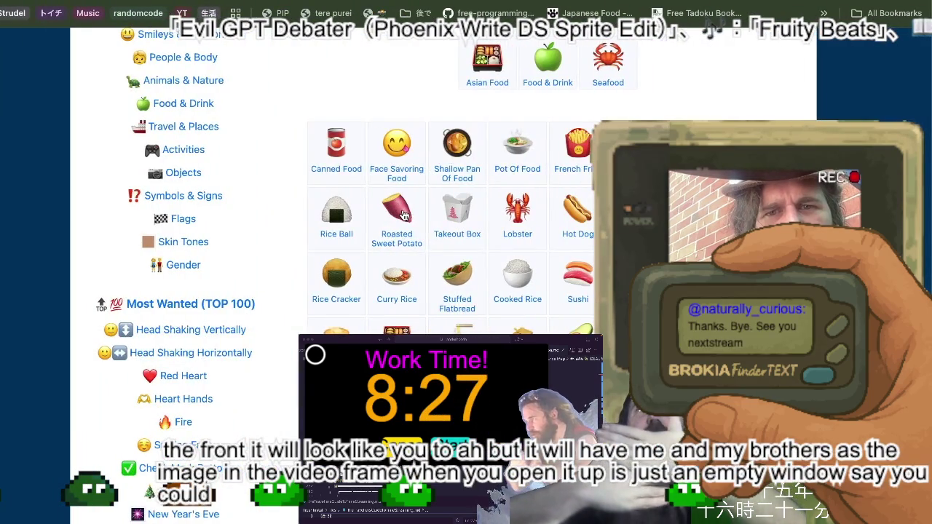
{"action": "left_click", "coordinate": [404, 215]}
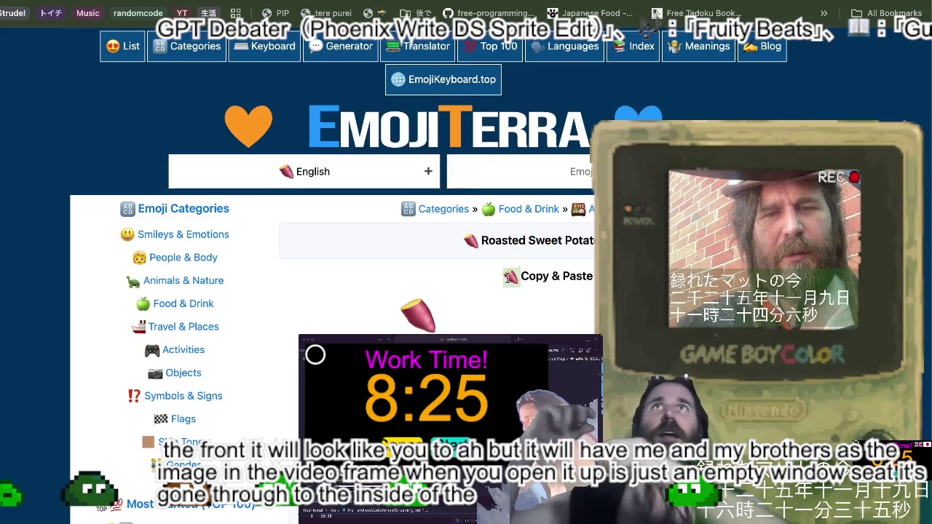
{"action": "key", "text": "ctrl+Left"}
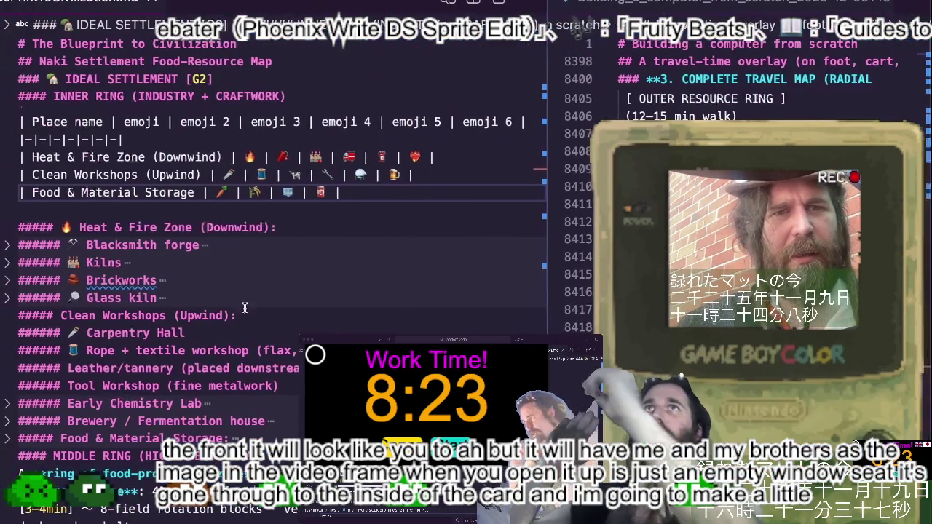
{"action": "key", "text": "ctrl+v"}
{"action": "type", "text": "|"}
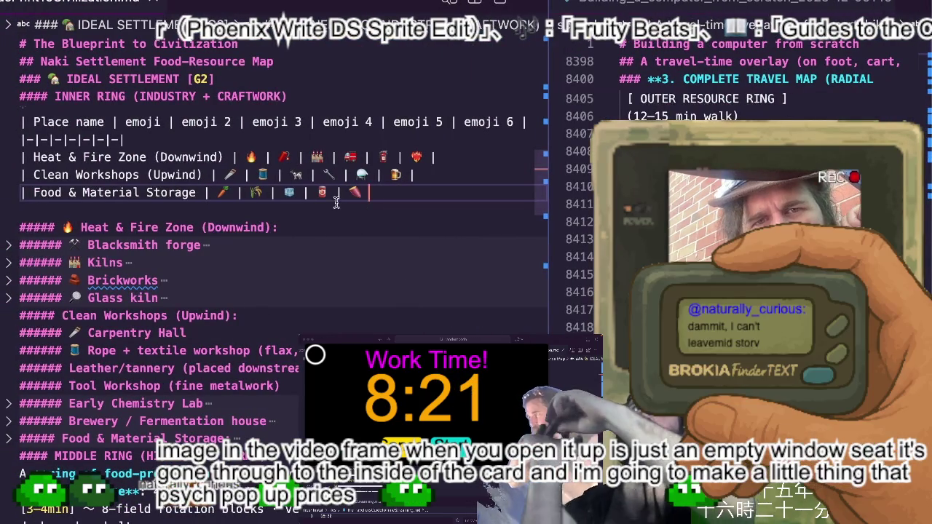
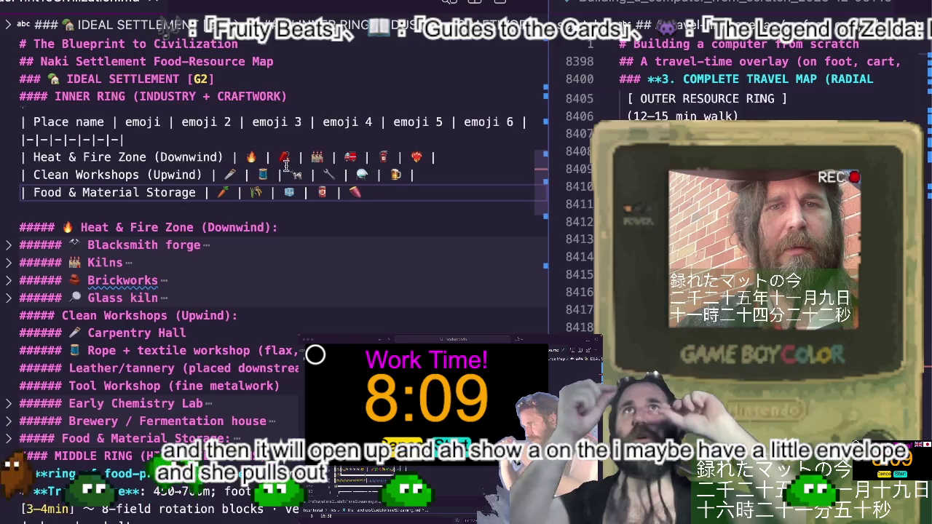
Switch from VS Code to the EmojiTerra Roasted Sweet Potato page in the browser
{"action": "key", "text": "super+Tab"}
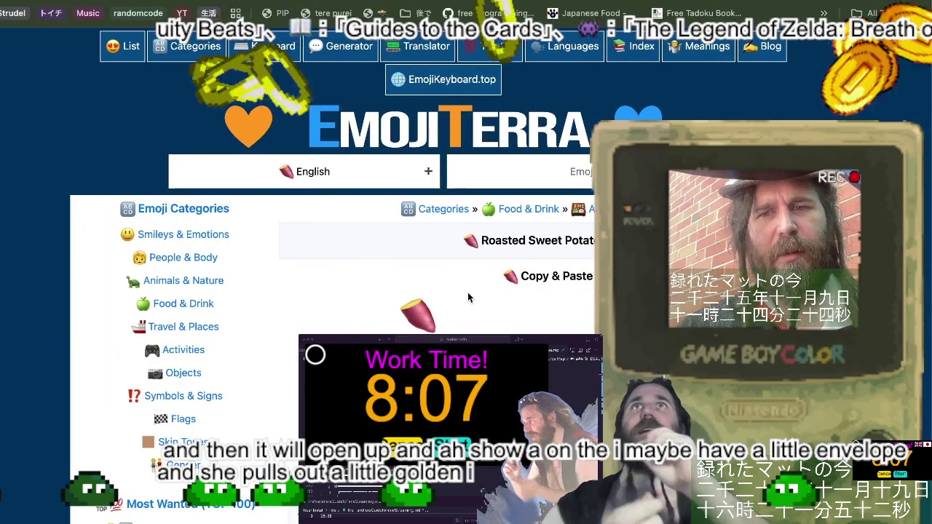
Browse EmojiTerra's food emoji, then return to VS Code and paste the beans emoji into the storage row
{"action": "scroll", "coordinate": [503, 313], "scroll_direction": "down", "scroll_amount": 5}
{"action": "scroll", "coordinate": [528, 329], "scroll_direction": "up", "scroll_amount": 1}
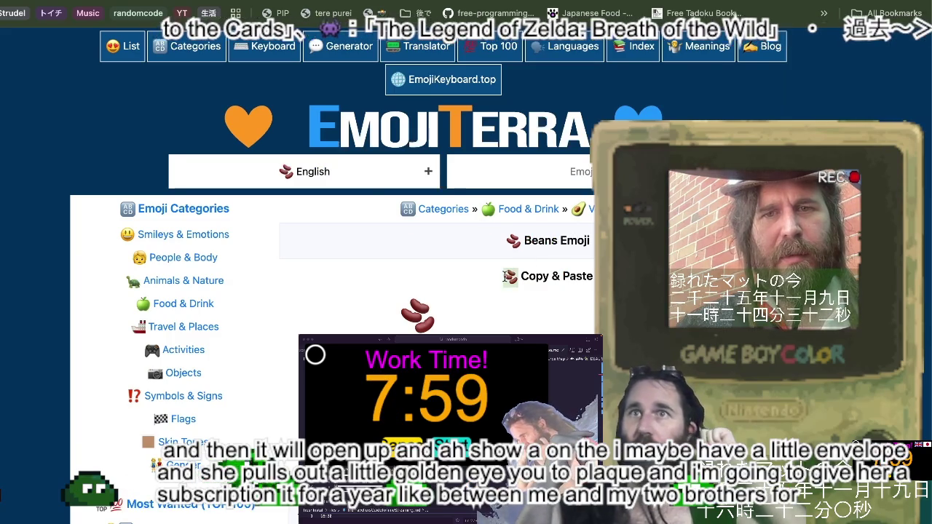
{"action": "key", "text": "super+Tab"}
{"action": "key", "text": "super+v"}
End the Food & Material Storage row with a pipe and the beans emoji, then start a new line
{"action": "type", "text": "|"}
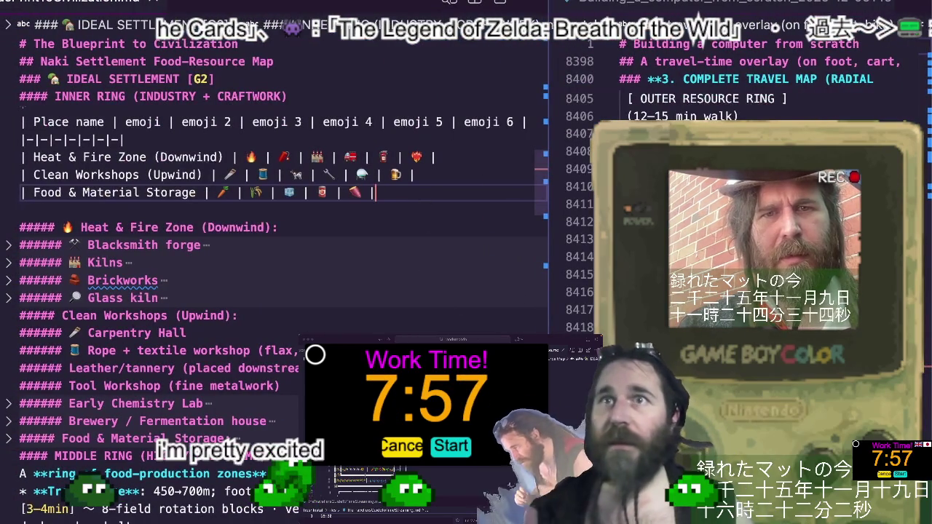
{"action": "key", "text": "super+v"}
{"action": "key", "text": "Return"}
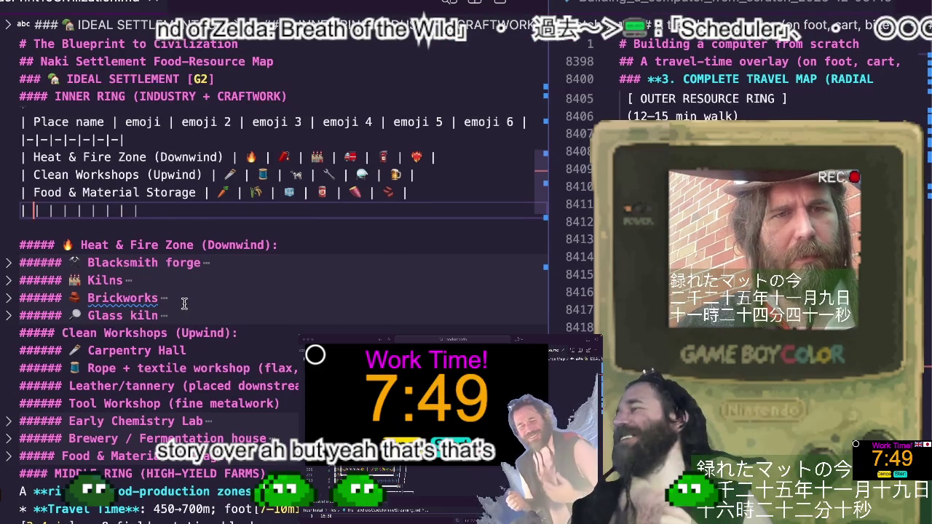
Clear the stray pipes on the new line and type 'Blacksmith' to begin the next row
{"action": "scroll", "coordinate": [184, 303], "scroll_direction": "down", "scroll_amount": 1}
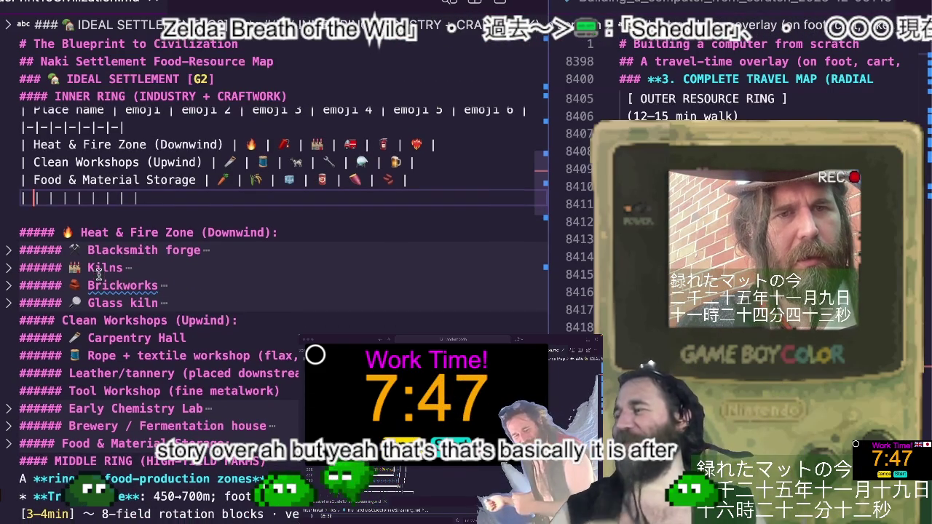
{"action": "scroll", "coordinate": [98, 270], "scroll_direction": "up", "scroll_amount": 1}
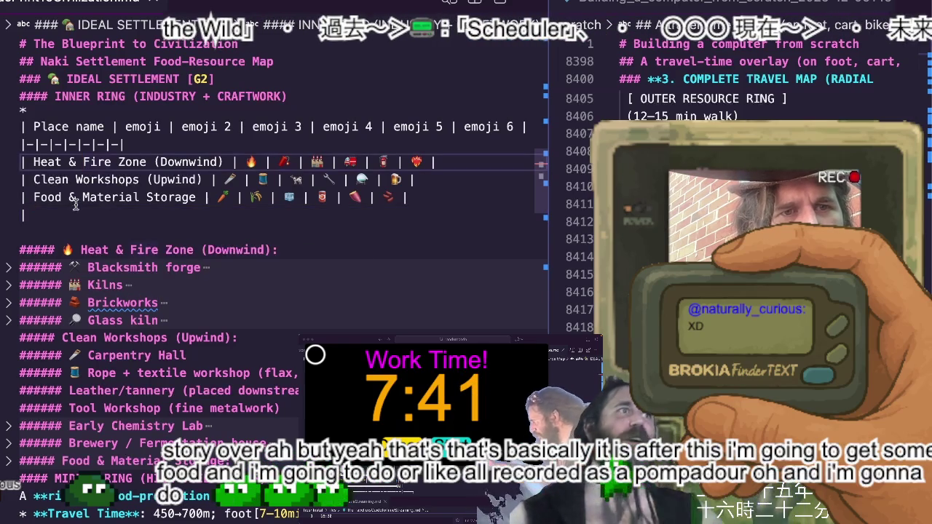
{"action": "key", "text": "shift+End"}
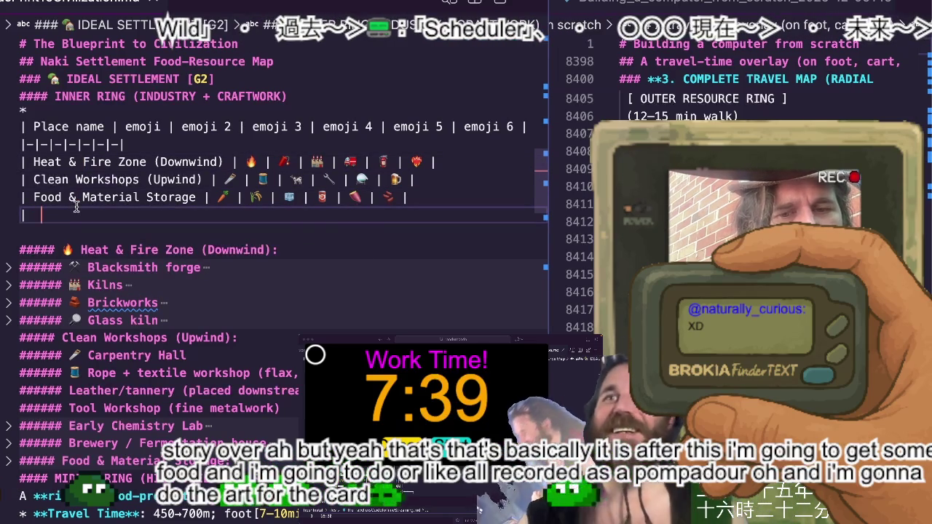
{"action": "key", "text": "BackSpace"}
{"action": "key", "text": "BackSpace"}
{"action": "type", "text": "B"}
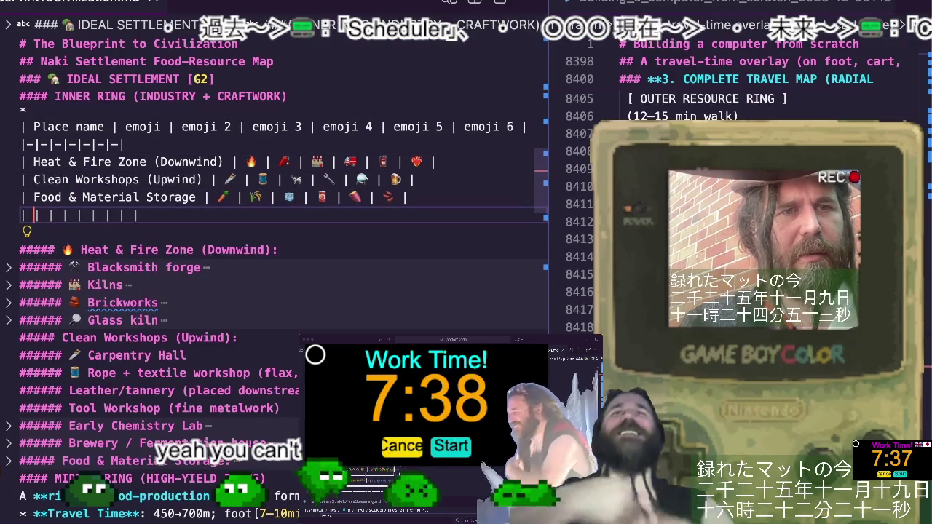
{"action": "type", "text": "lacksmith"}
Accept Copilot's emoji rows for Blacksmith forge, Kilns and Brickworks
{"action": "key", "text": "Tab"}
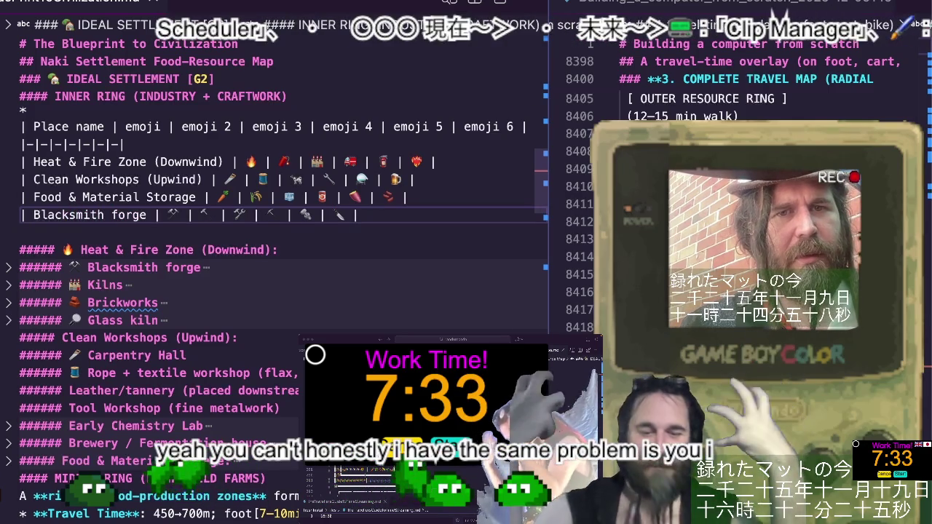
{"action": "key", "text": "Return"}
{"action": "key", "text": "Tab"}
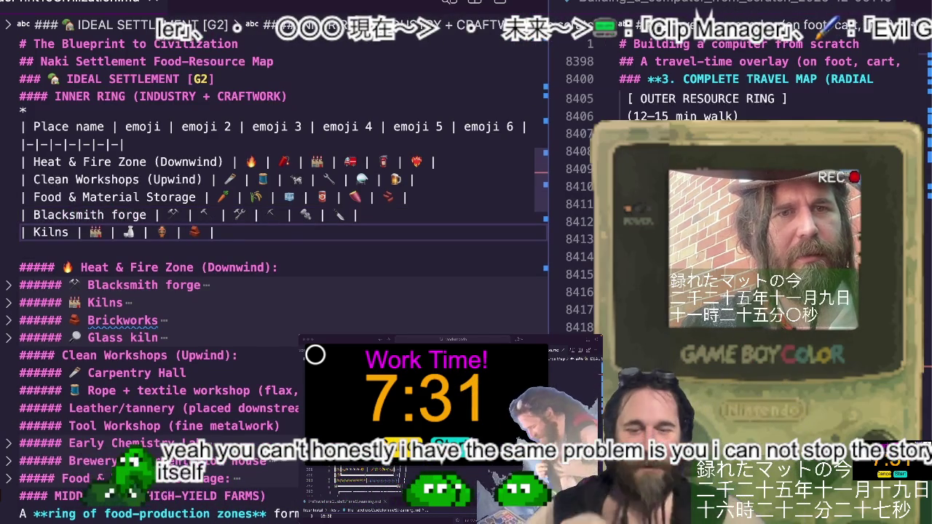
{"action": "type", "text": "| |"}
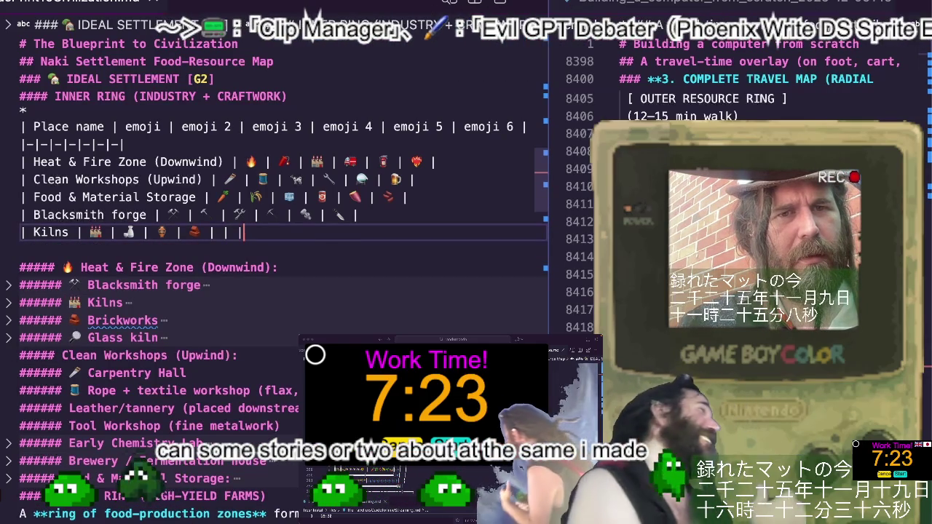
{"action": "key", "text": "Return"}
{"action": "type", "text": "| Brickworks | 🧱 | 🧱 | 🧱 | 🧱 | | |"}
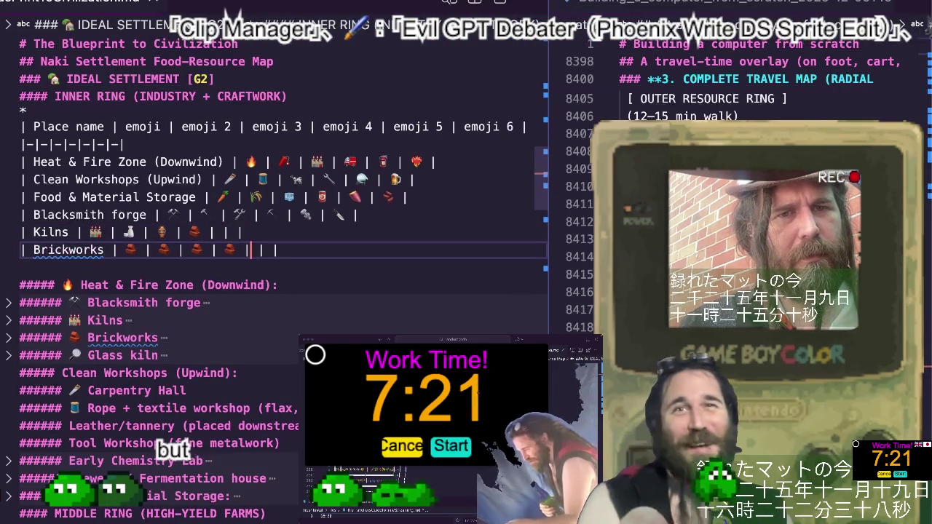
{"action": "key", "text": "Return"}
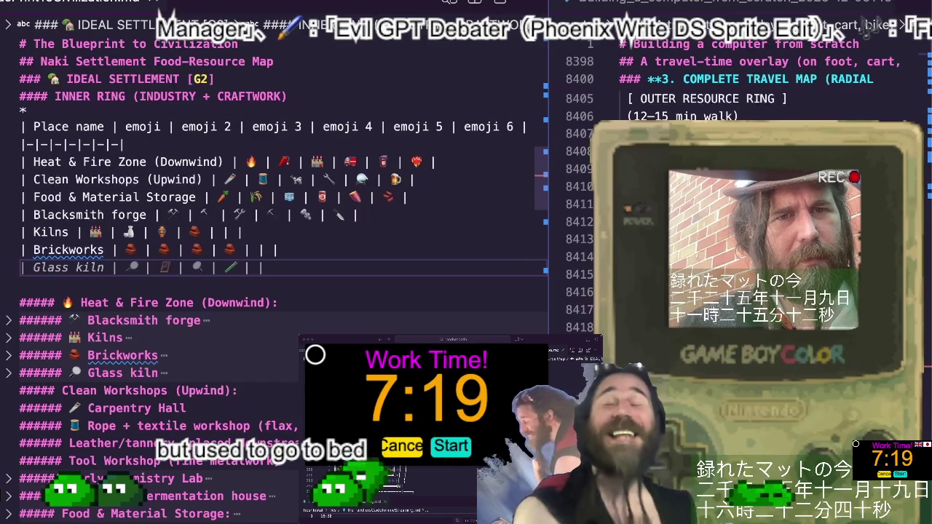
Add Glass kiln, Carpentry Hall, Rope + textile workshop and Leather/tannery rows, removing duplicate pipes
{"action": "key", "text": "Return"}
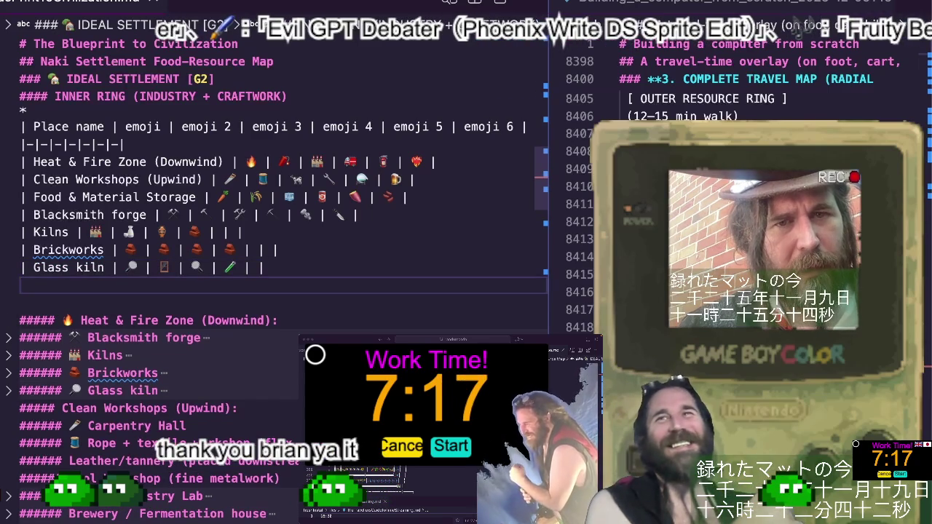
{"action": "type", "text": "|"}
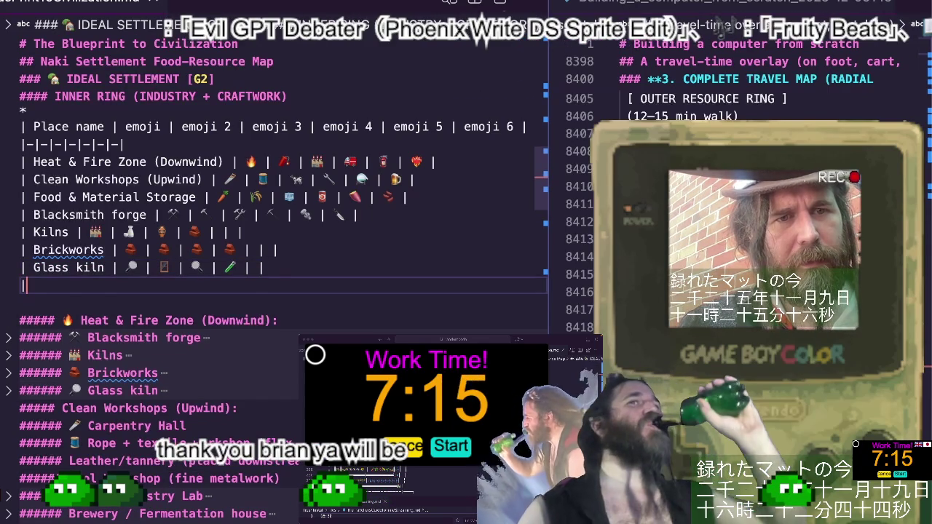
{"action": "key", "text": "Tab"}
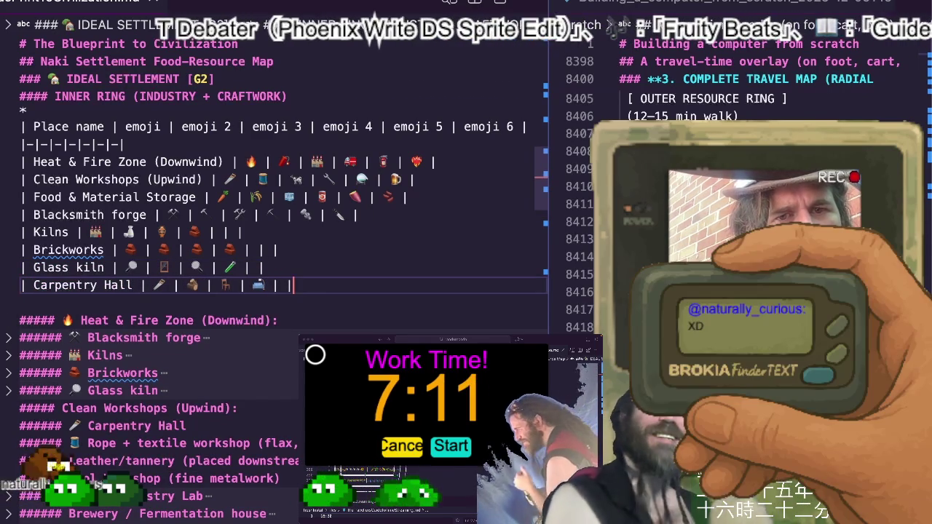
{"action": "key", "text": "Return"}
{"action": "key", "text": "Tab"}
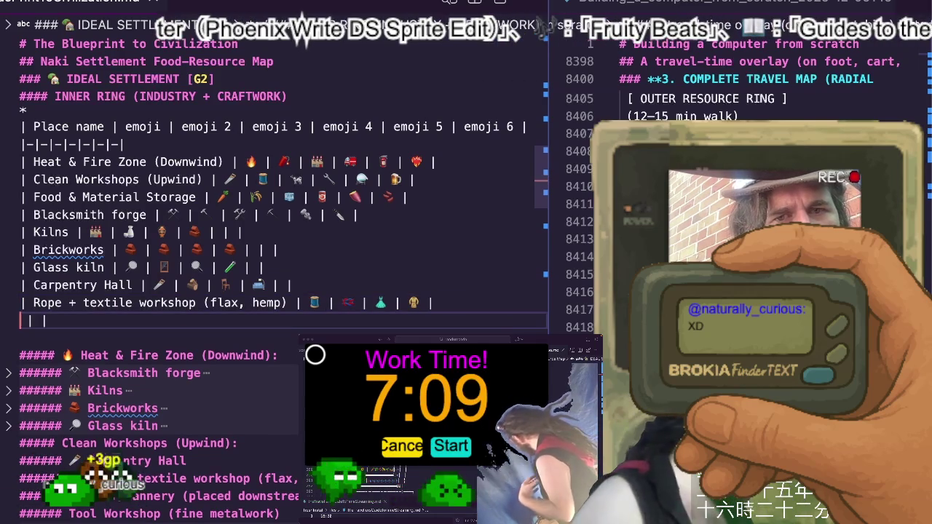
{"action": "key", "text": "Tab"}
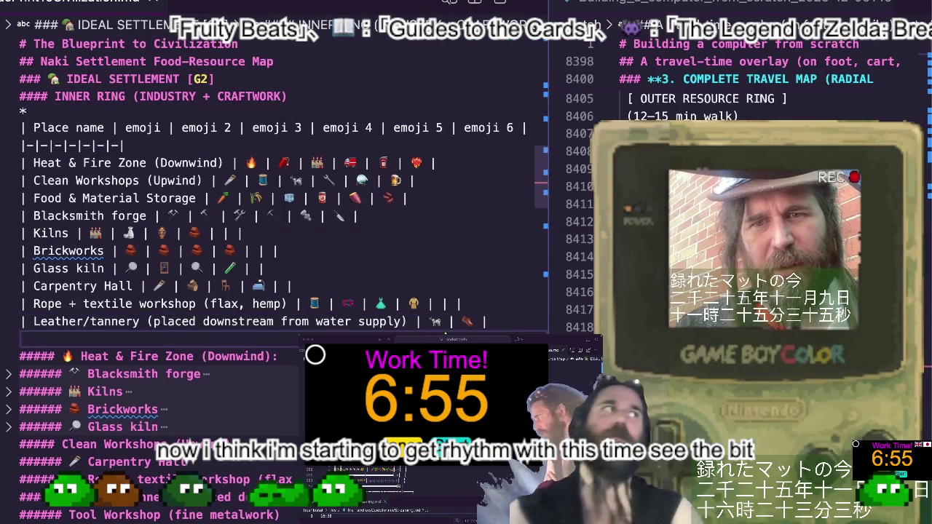
Tile the VS Code window to the screen's top half, then restore it to full height
{"action": "key", "text": "ctrl+alt+Up"}
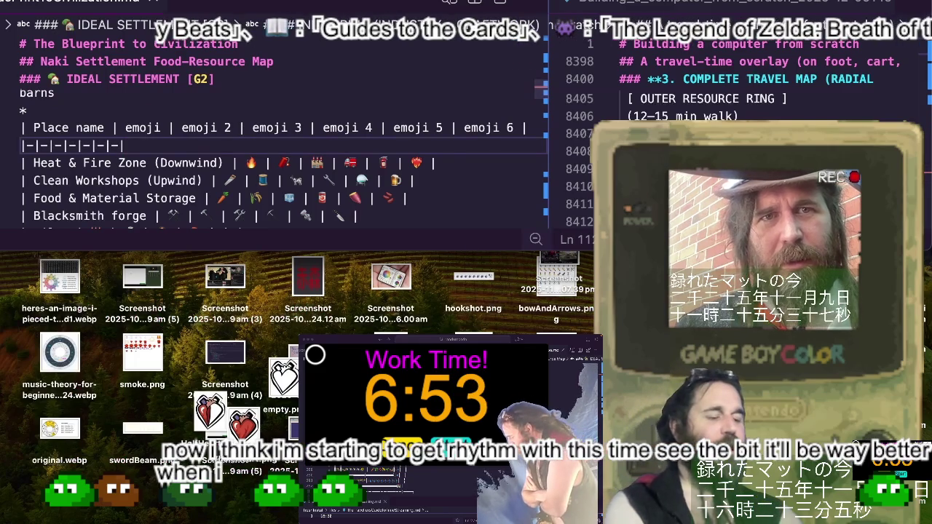
{"action": "key", "text": "ctrl+alt+Return"}
Zoom the editor text in twice and place the cursor at the end of the Leather/tannery row
{"action": "key", "text": "ctrl+equal"}
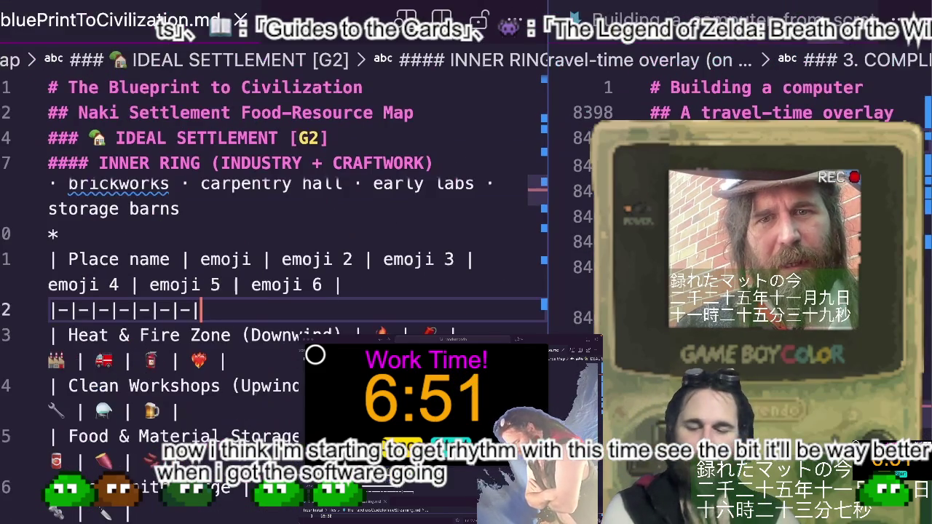
{"action": "key", "text": "ctrl+equal"}
{"action": "scroll", "coordinate": [321, 281], "scroll_direction": "down", "scroll_amount": 5}
{"action": "scroll", "coordinate": [326, 299], "scroll_direction": "down", "scroll_amount": 2}
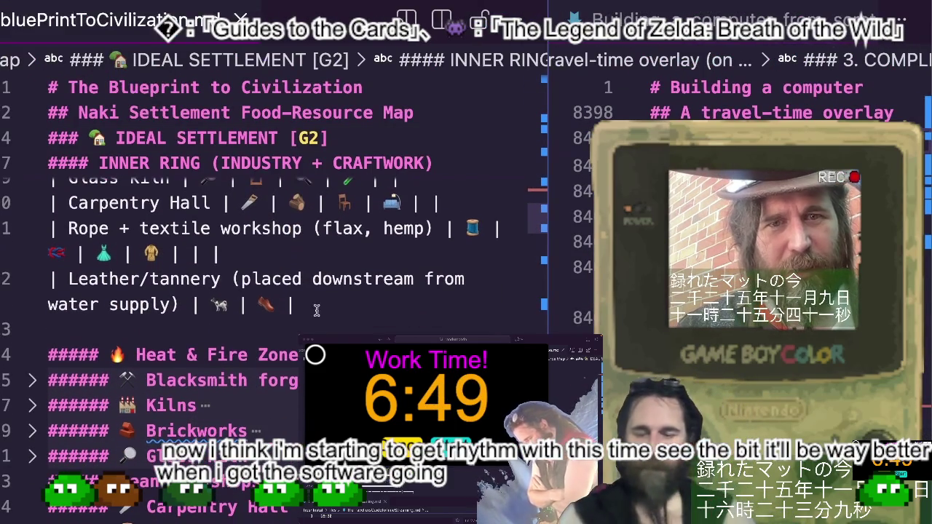
{"action": "left_click", "coordinate": [331, 308]}
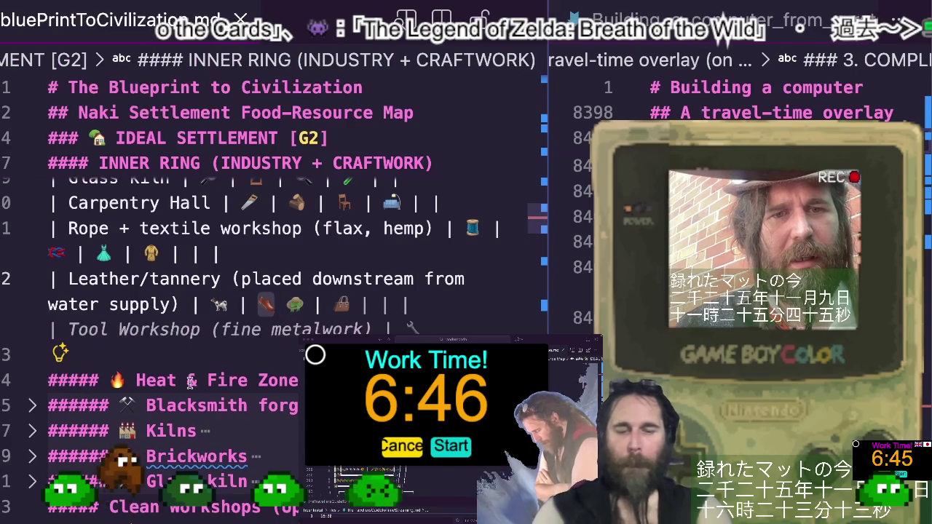
Restore the table rows with undo/redo and accept Copilot's Tool Workshop (fine metalwork) row
{"action": "key", "text": "ctrl+z"}
{"action": "key", "text": "ctrl+z"}
{"action": "key", "text": "ctrl+z"}
{"action": "key", "text": "ctrl+z"}
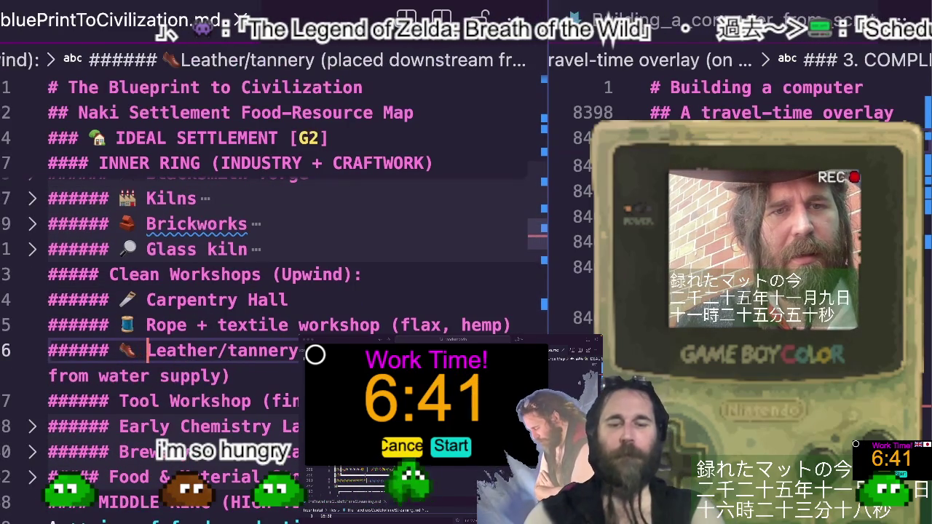
{"action": "key", "text": "ctrl+shift+z"}
{"action": "key", "text": "ctrl+shift+z"}
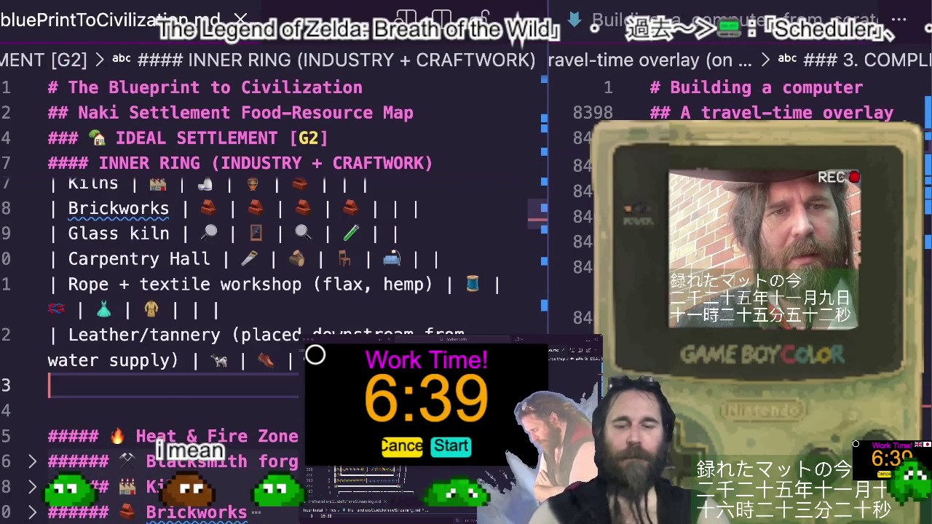
{"action": "key", "text": "ctrl+shift+z"}
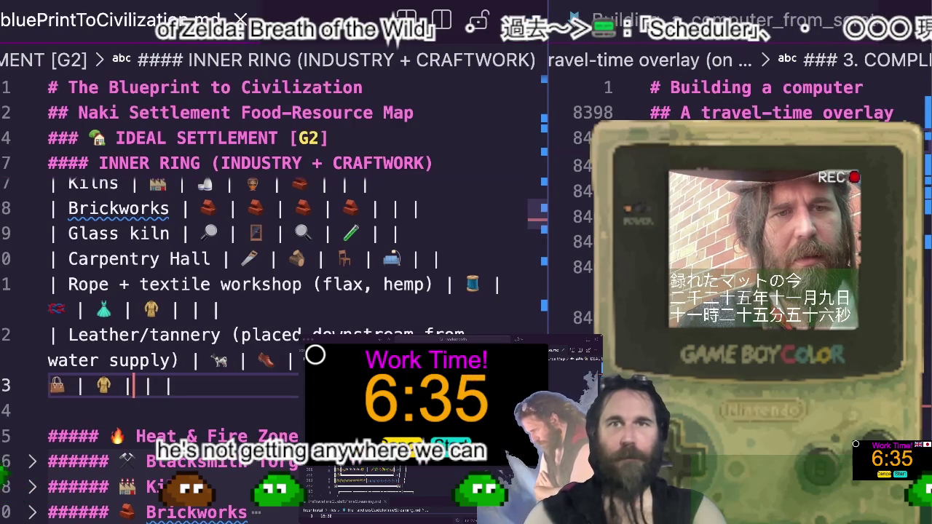
{"action": "key", "text": "Return"}
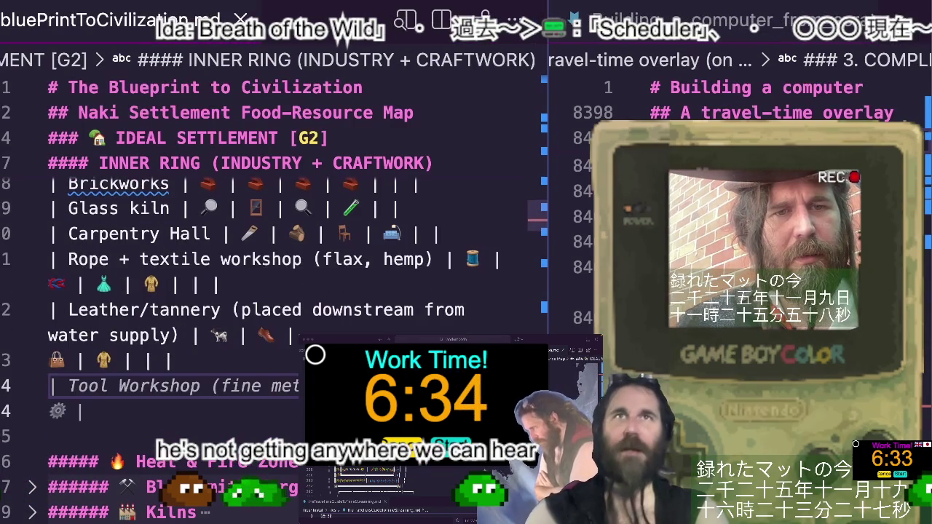
{"action": "key", "text": "Tab"}
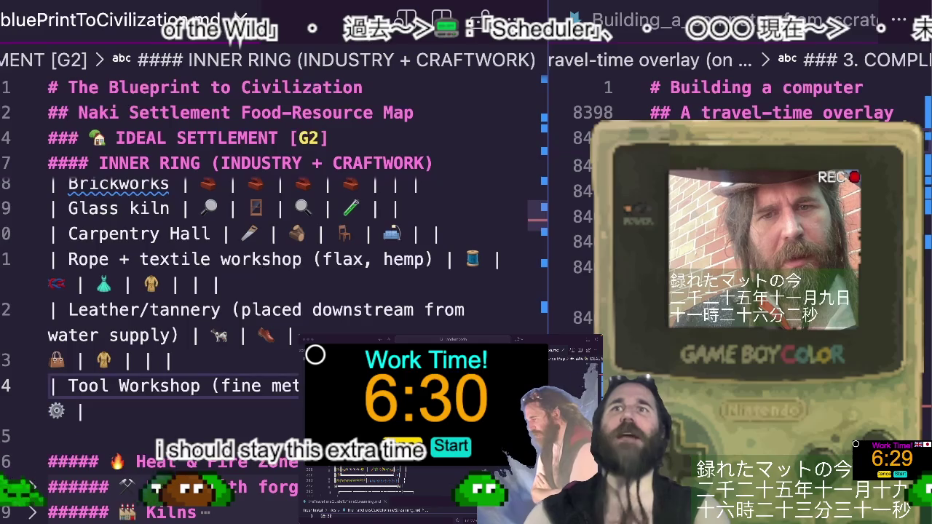
{"action": "scroll", "coordinate": [268, 397], "scroll_direction": "down", "scroll_amount": 3}
{"action": "scroll", "coordinate": [182, 342], "scroll_direction": "down", "scroll_amount": 3}
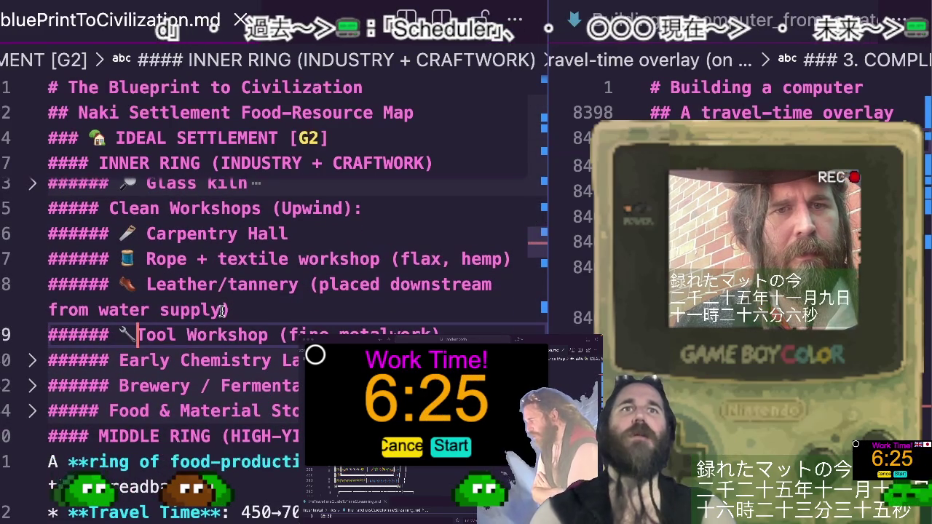
Expand the Early Chemistry notes and add the Early Chemistry Lab emoji row to the table
{"action": "left_click", "coordinate": [32, 360]}
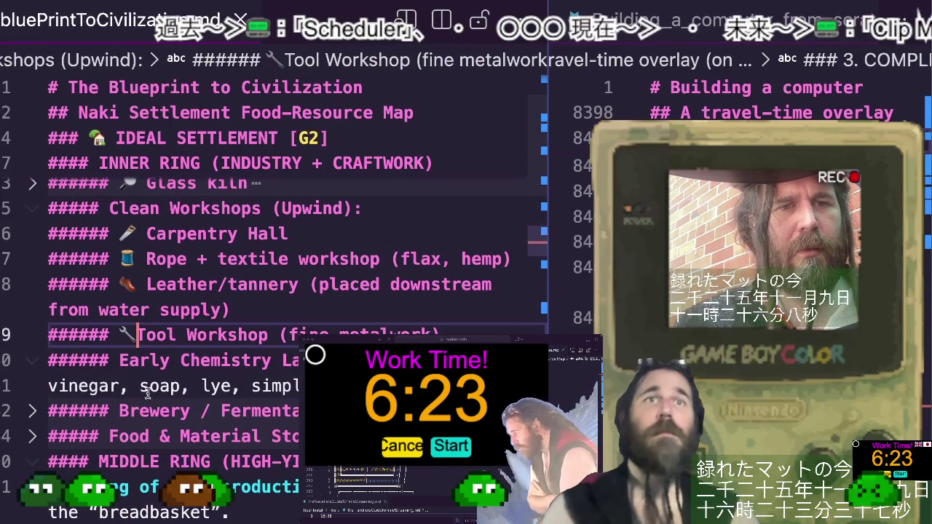
{"action": "scroll", "coordinate": [146, 394], "scroll_direction": "up", "scroll_amount": 3}
{"action": "scroll", "coordinate": [186, 385], "scroll_direction": "up", "scroll_amount": 3}
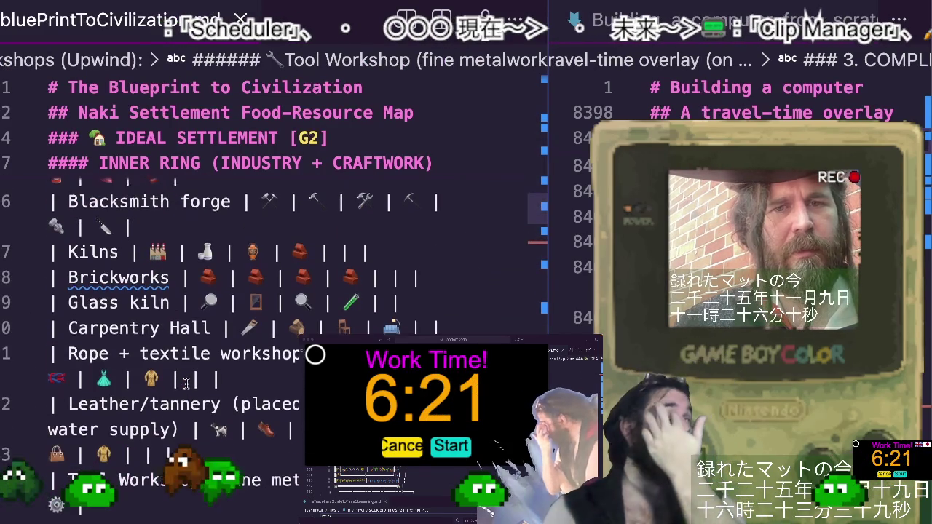
{"action": "scroll", "coordinate": [186, 385], "scroll_direction": "down", "scroll_amount": 2}
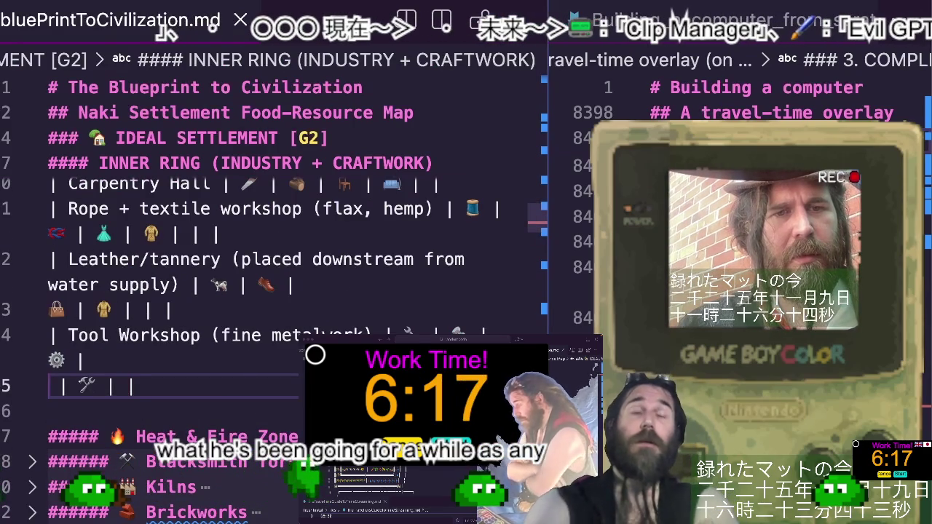
{"action": "key", "text": "Return"}
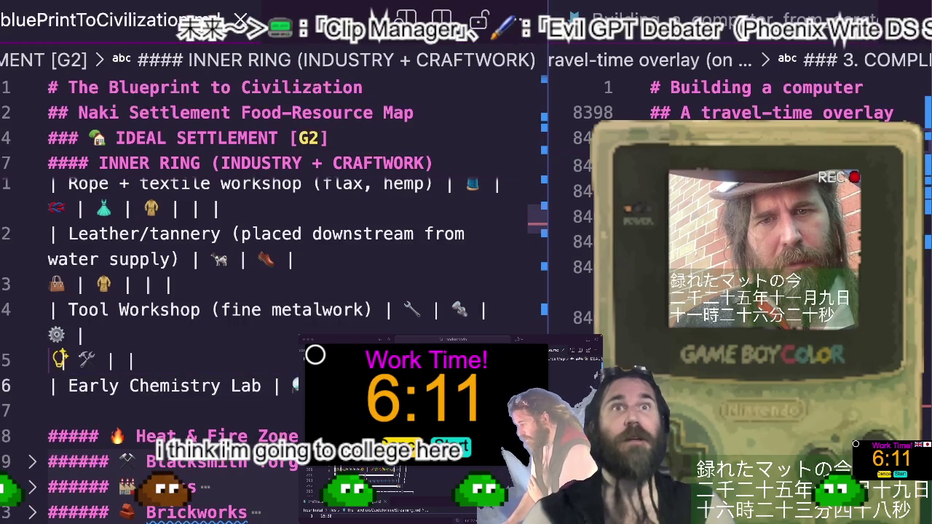
{"action": "scroll", "coordinate": [225, 410], "scroll_direction": "down", "scroll_amount": 1}
{"action": "scroll", "coordinate": [225, 410], "scroll_direction": "down", "scroll_amount": 3}
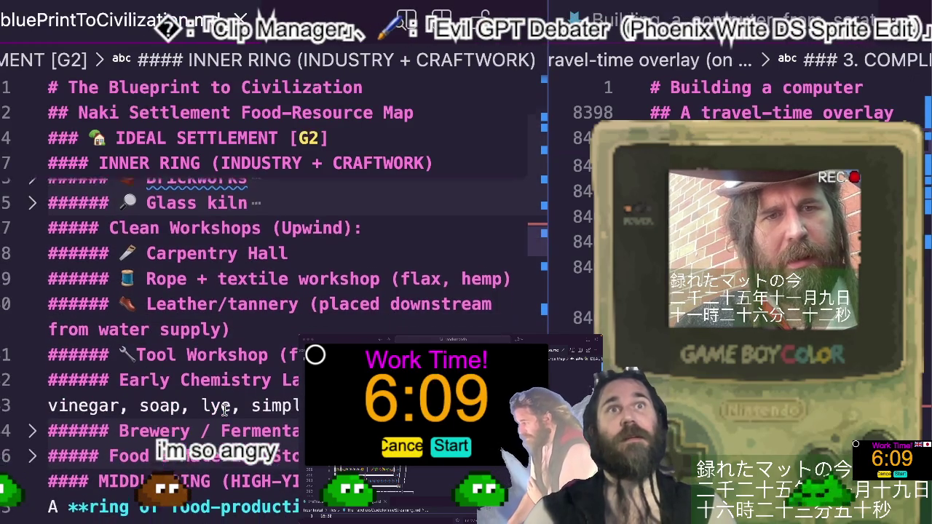
{"action": "left_click", "coordinate": [117, 382]}
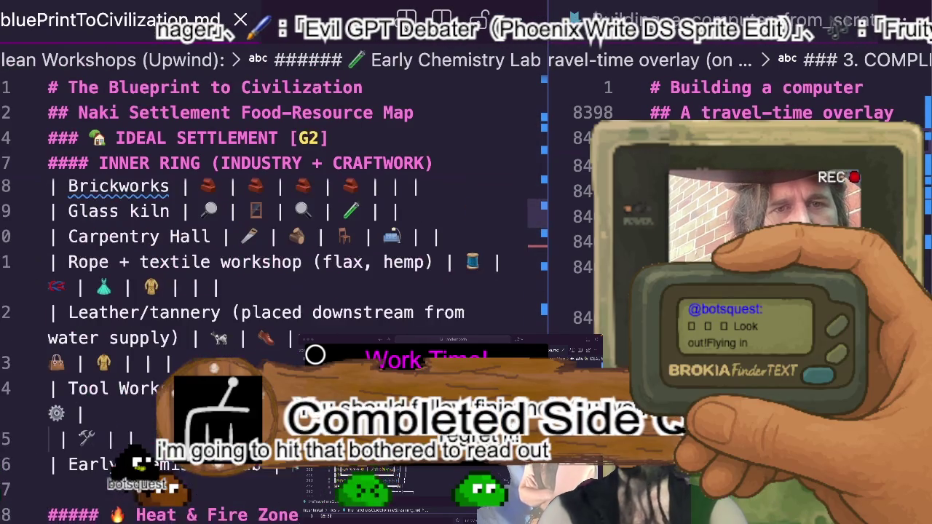
Type 'Brew' to complete the Brewery / Fermentation row and prefix the Brewery heading with 🍺
{"action": "scroll", "coordinate": [269, 292], "scroll_direction": "down", "scroll_amount": 2}
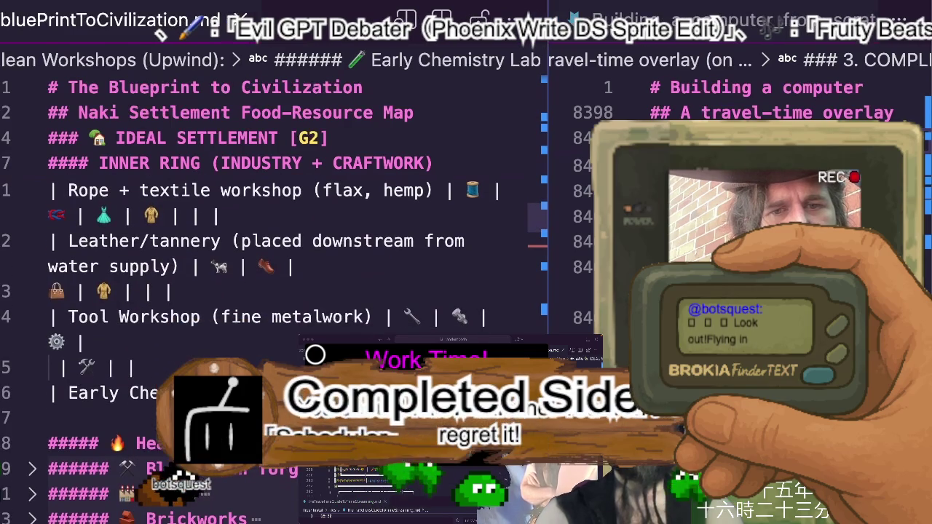
{"action": "type", "text": "|Br"}
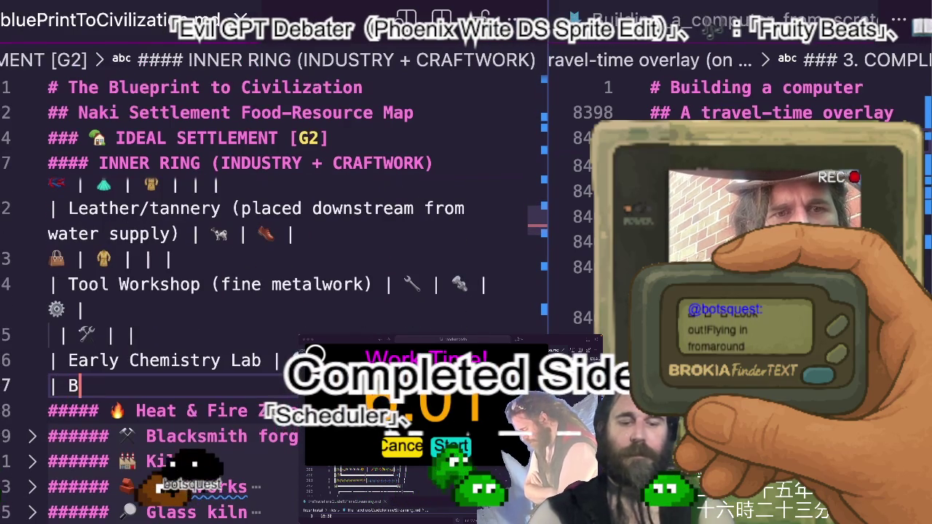
{"action": "type", "text": "ew"}
{"action": "key", "text": "Tab"}
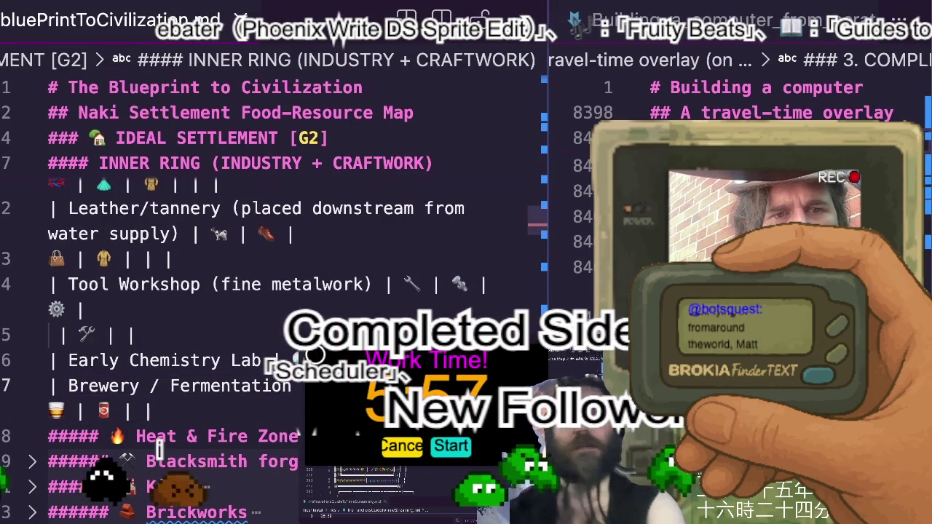
{"action": "scroll", "coordinate": [217, 386], "scroll_direction": "down", "scroll_amount": 3}
{"action": "scroll", "coordinate": [182, 401], "scroll_direction": "down", "scroll_amount": 3}
{"action": "scroll", "coordinate": [145, 411], "scroll_direction": "down", "scroll_amount": 1}
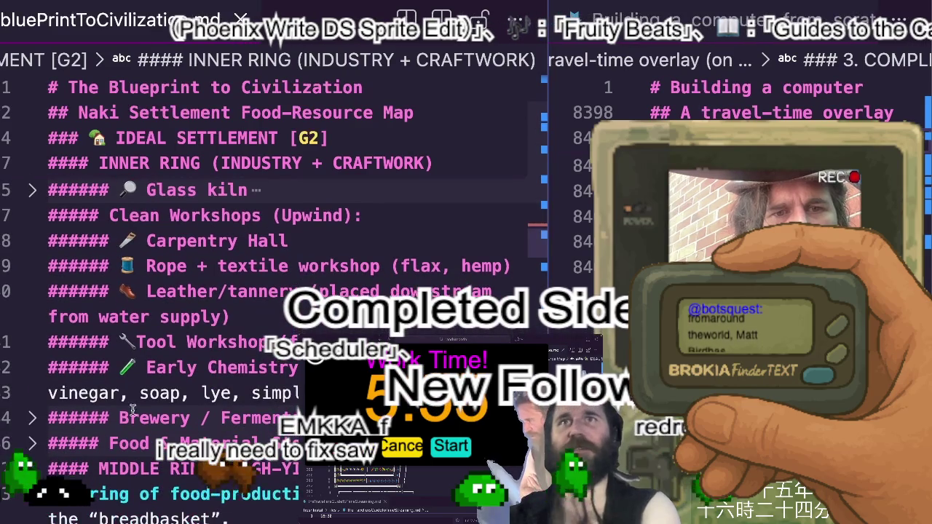
{"action": "scroll", "coordinate": [122, 418], "scroll_direction": "down", "scroll_amount": 1}
{"action": "type", "text": "🍺"}
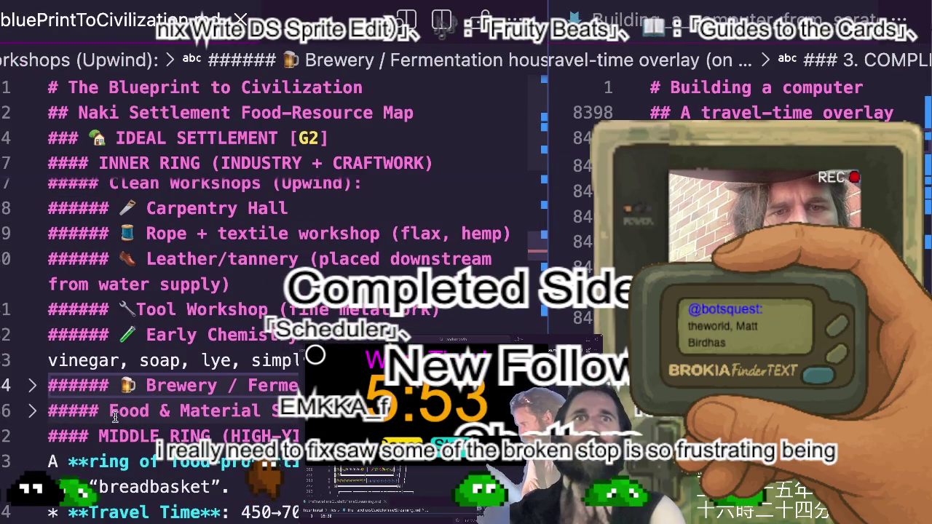
{"action": "key", "text": "ctrl+shift+bracketright"}
Scroll through the table and notes, checking the Food & Material Storage row and Granary heading
{"action": "scroll", "coordinate": [173, 408], "scroll_direction": "up", "scroll_amount": 5}
{"action": "scroll", "coordinate": [172, 409], "scroll_direction": "up", "scroll_amount": 3}
{"action": "scroll", "coordinate": [173, 408], "scroll_direction": "up", "scroll_amount": 1}
{"action": "scroll", "coordinate": [172, 407], "scroll_direction": "up", "scroll_amount": 1}
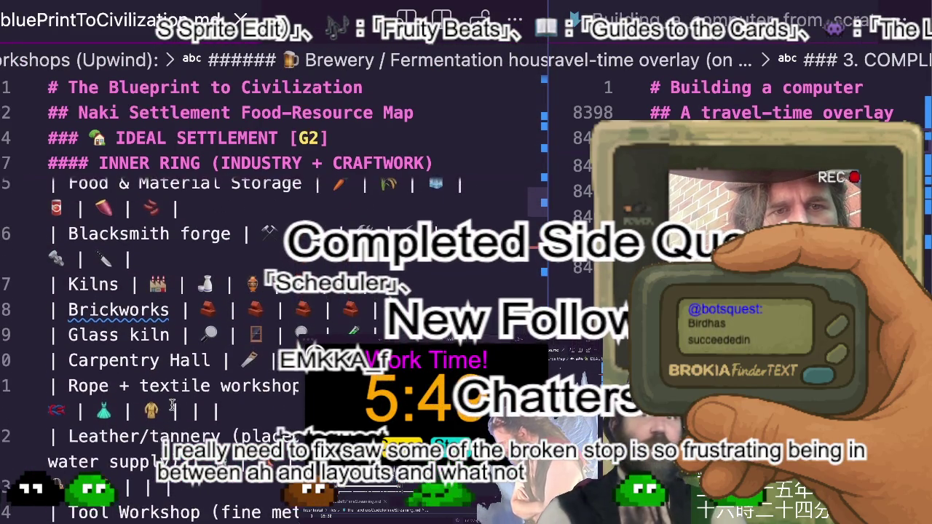
{"action": "scroll", "coordinate": [172, 405], "scroll_direction": "up", "scroll_amount": 2}
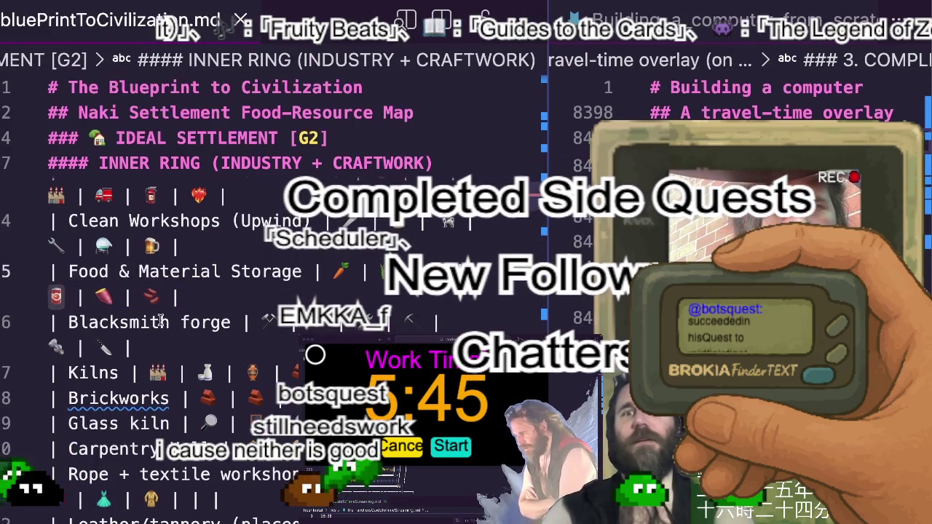
{"action": "scroll", "coordinate": [160, 320], "scroll_direction": "down", "scroll_amount": 5}
{"action": "scroll", "coordinate": [160, 321], "scroll_direction": "down", "scroll_amount": 3}
{"action": "scroll", "coordinate": [145, 342], "scroll_direction": "down", "scroll_amount": 1}
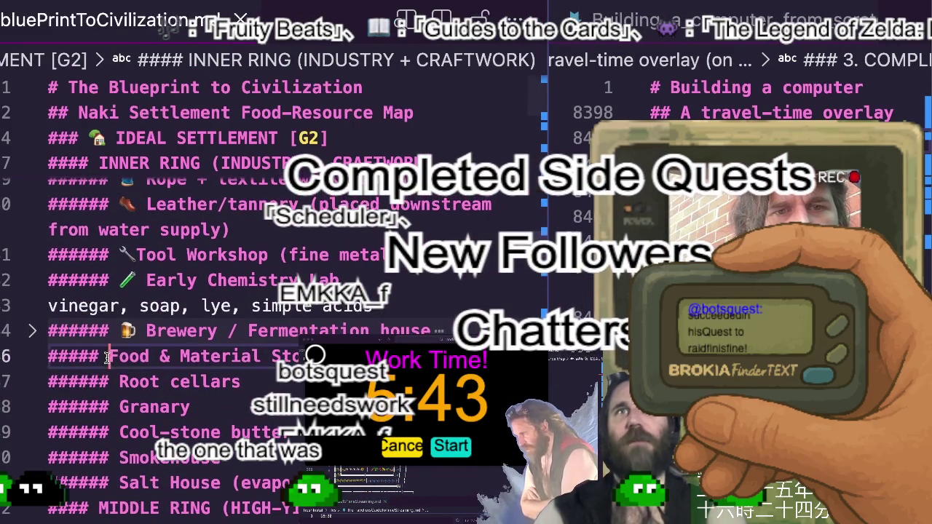
{"action": "scroll", "coordinate": [133, 357], "scroll_direction": "up", "scroll_amount": 5}
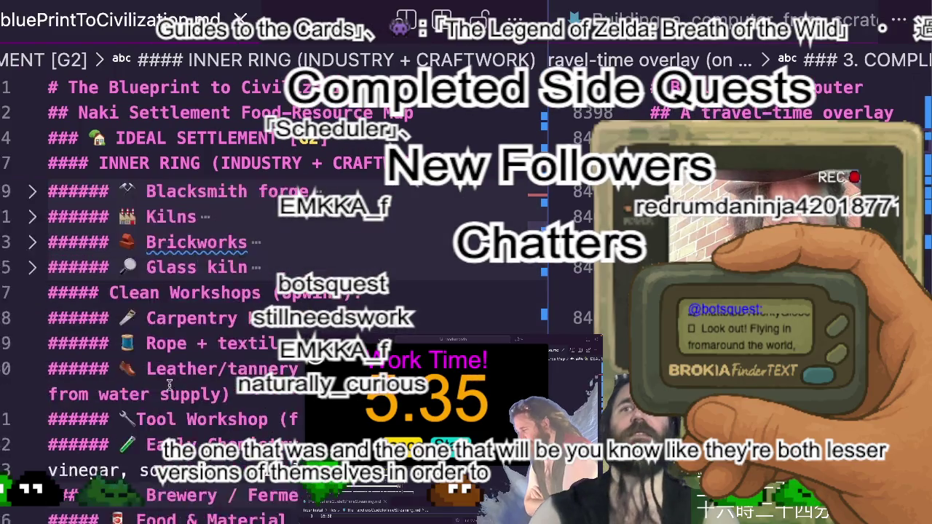
{"action": "scroll", "coordinate": [169, 386], "scroll_direction": "down", "scroll_amount": 3}
{"action": "scroll", "coordinate": [169, 384], "scroll_direction": "down", "scroll_amount": 3}
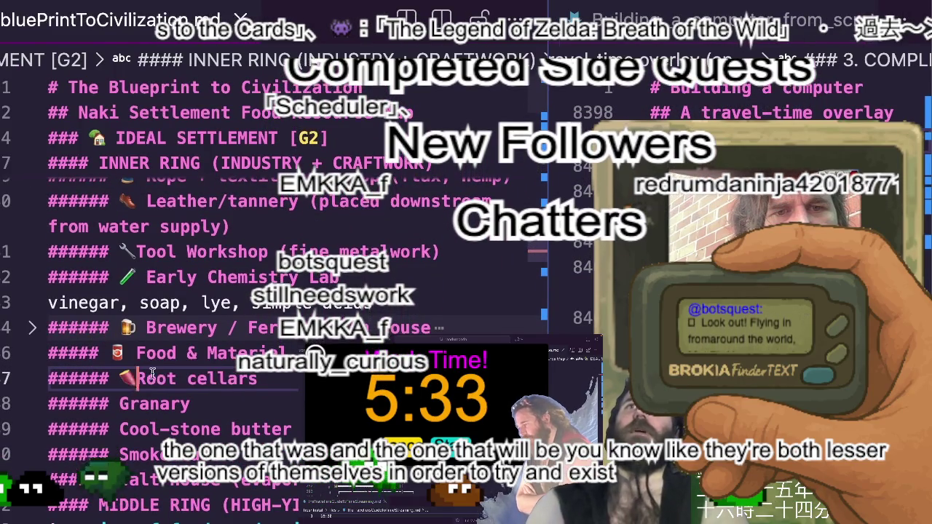
{"action": "scroll", "coordinate": [184, 379], "scroll_direction": "up", "scroll_amount": 8}
{"action": "scroll", "coordinate": [233, 408], "scroll_direction": "up", "scroll_amount": 2}
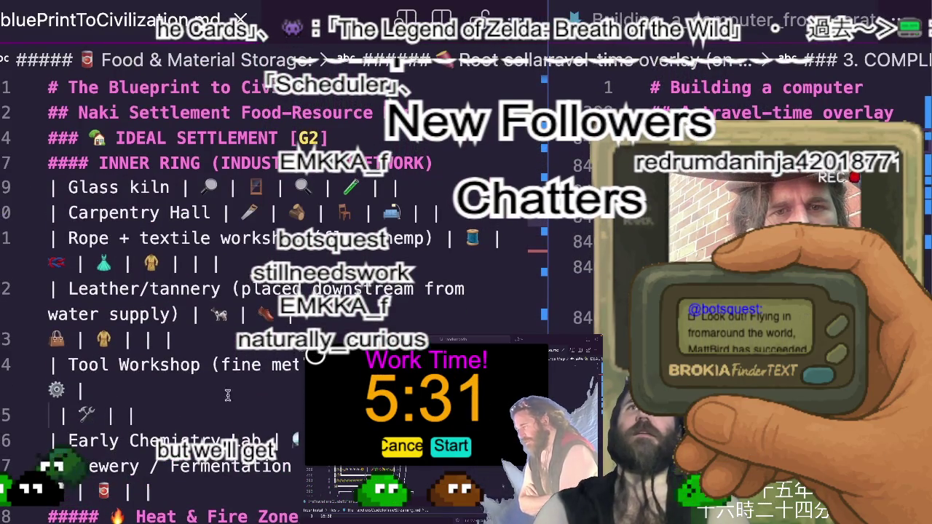
{"action": "scroll", "coordinate": [255, 423], "scroll_direction": "up", "scroll_amount": 1}
{"action": "scroll", "coordinate": [256, 425], "scroll_direction": "up", "scroll_amount": 1}
{"action": "scroll", "coordinate": [257, 427], "scroll_direction": "up", "scroll_amount": 2}
{"action": "scroll", "coordinate": [260, 430], "scroll_direction": "up", "scroll_amount": 1}
{"action": "scroll", "coordinate": [260, 430], "scroll_direction": "up", "scroll_amount": 2}
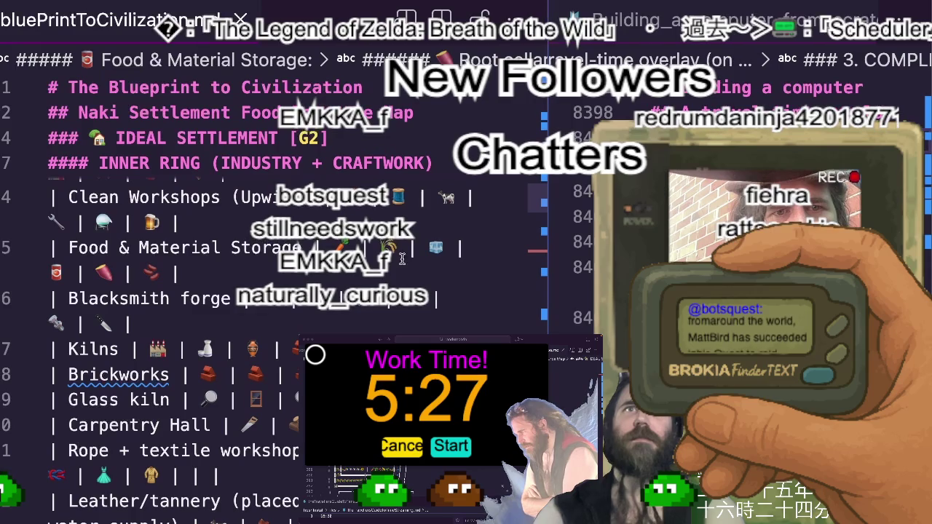
{"action": "left_click", "coordinate": [393, 247]}
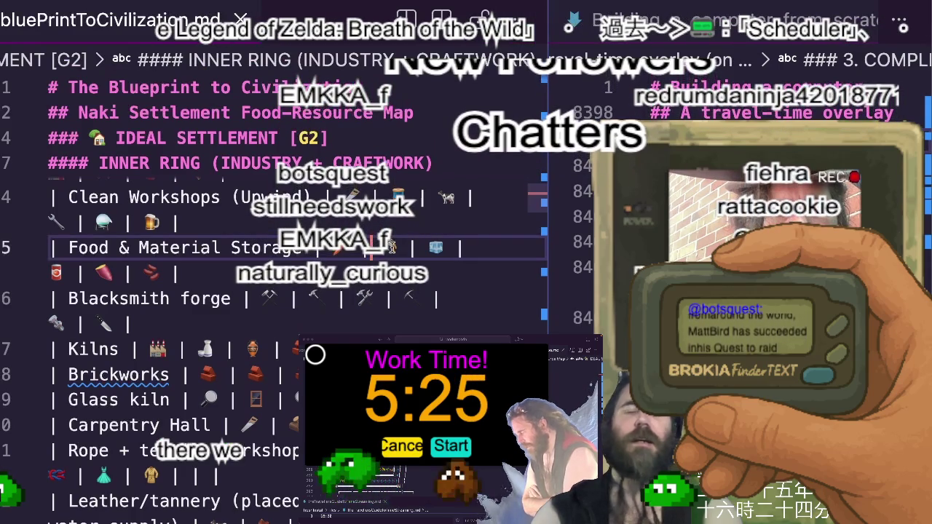
{"action": "scroll", "coordinate": [262, 255], "scroll_direction": "down", "scroll_amount": 1}
{"action": "scroll", "coordinate": [134, 261], "scroll_direction": "down", "scroll_amount": 4}
{"action": "scroll", "coordinate": [135, 261], "scroll_direction": "down", "scroll_amount": 2}
{"action": "scroll", "coordinate": [135, 261], "scroll_direction": "up", "scroll_amount": 2}
{"action": "left_click", "coordinate": [145, 254]}
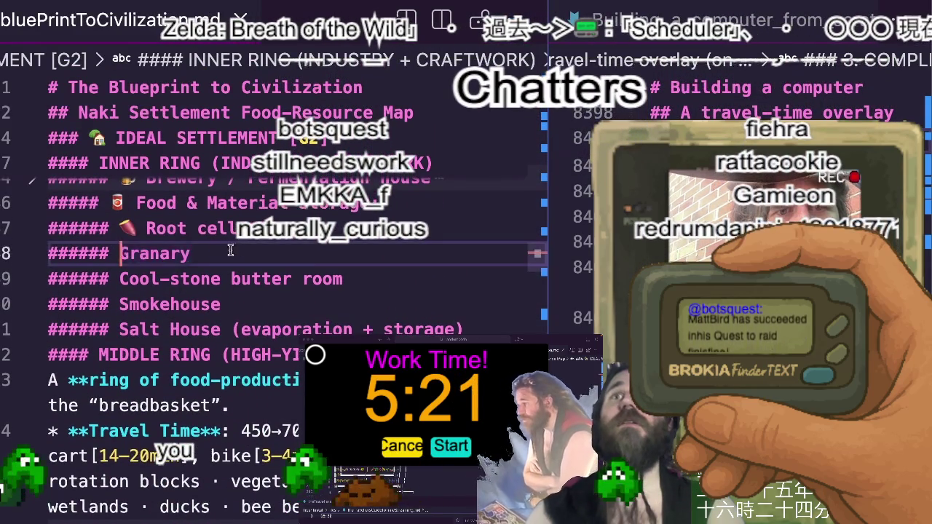
Open a new empty line below the Brewery / Fermentation house row
{"action": "scroll", "coordinate": [285, 302], "scroll_direction": "up", "scroll_amount": 1}
{"action": "scroll", "coordinate": [285, 302], "scroll_direction": "up", "scroll_amount": 5}
{"action": "scroll", "coordinate": [286, 302], "scroll_direction": "up", "scroll_amount": 3}
{"action": "left_click", "coordinate": [160, 324]}
{"action": "key", "text": "Return"}
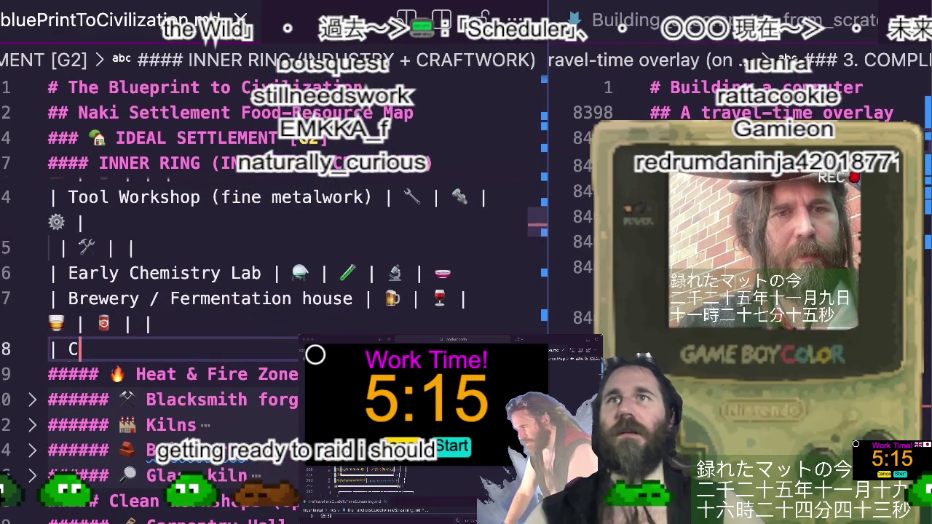
Type '| Cool S' and accept Copilot's Cool Stone Butter Room emoji row
{"action": "type", "text": "| Cool S"}
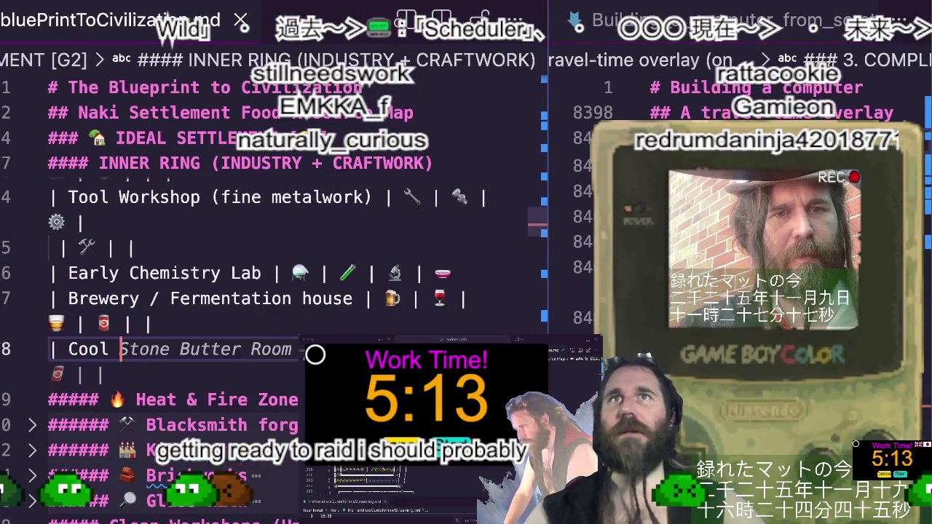
{"action": "key", "text": "Tab"}
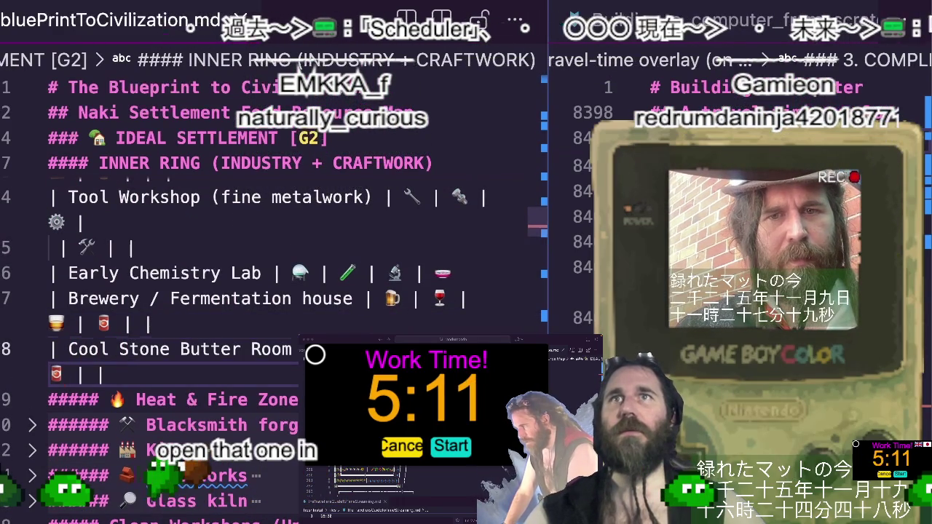
{"action": "scroll", "coordinate": [273, 292], "scroll_direction": "down", "scroll_amount": 5}
{"action": "scroll", "coordinate": [273, 291], "scroll_direction": "down", "scroll_amount": 2}
{"action": "left_click", "coordinate": [107, 342]}
{"action": "scroll", "coordinate": [146, 379], "scroll_direction": "up", "scroll_amount": 5}
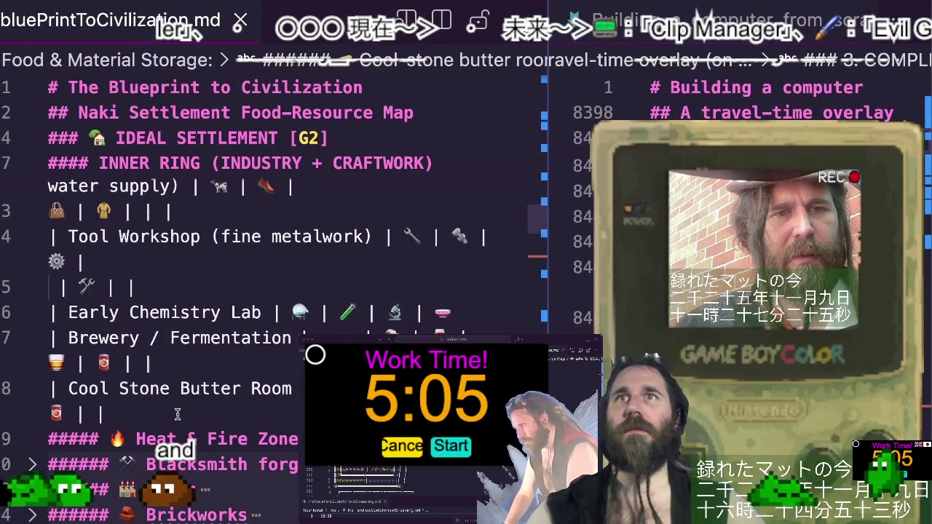
{"action": "left_click", "coordinate": [177, 416]}
Add a Smokehouse row below it from '| S', trimming its trailing emoji
{"action": "key", "text": "Return"}
{"action": "type", "text": "| "}
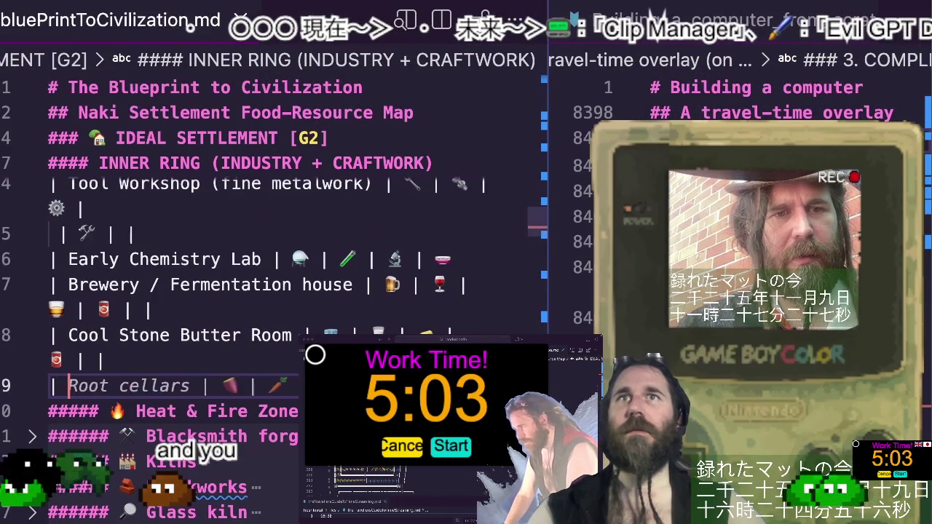
{"action": "type", "text": "Sm"}
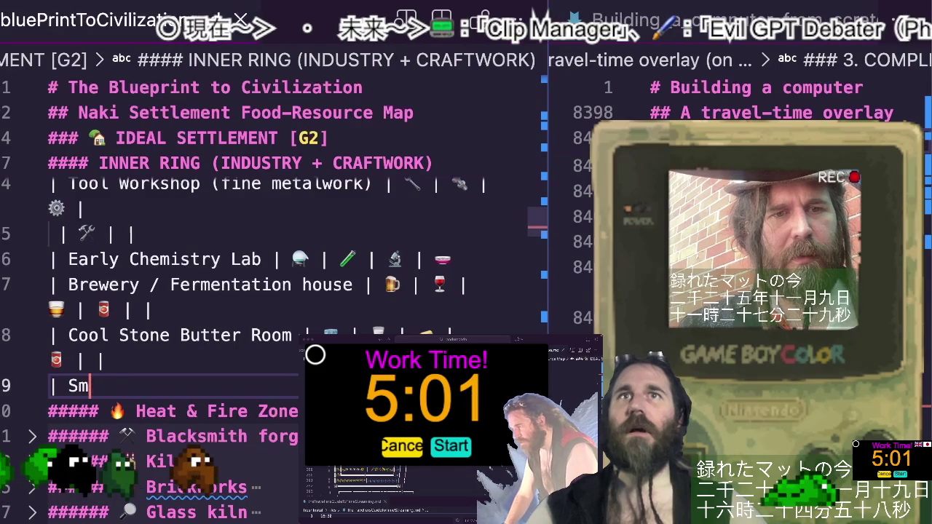
{"action": "key", "text": "BackSpace"}
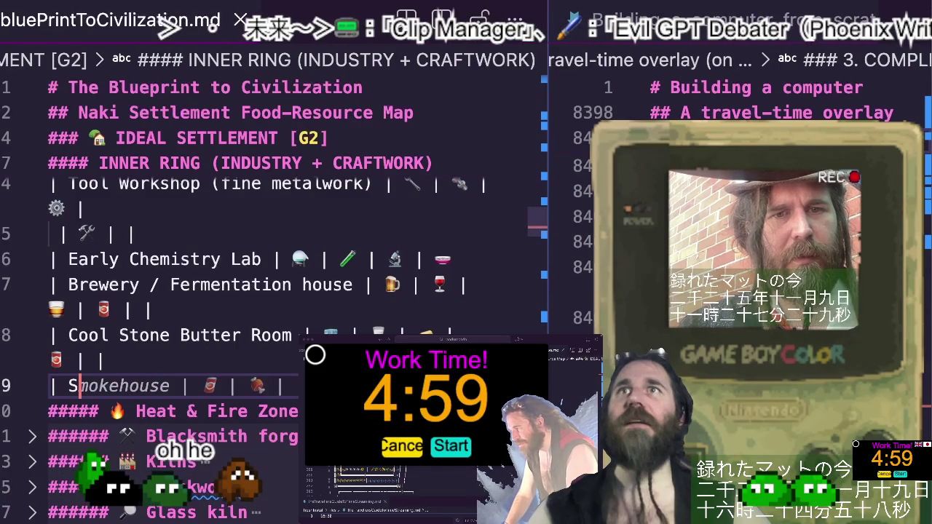
{"action": "key", "text": "Tab"}
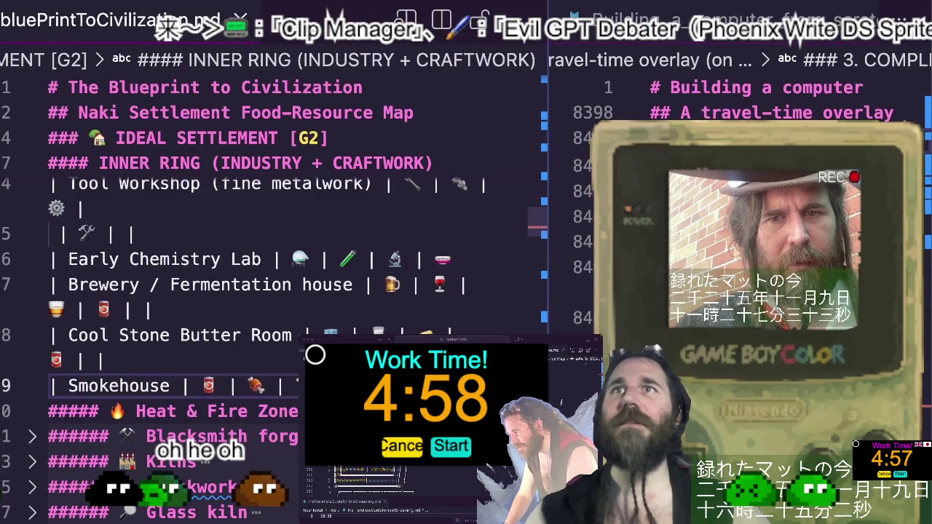
{"action": "key", "text": "BackSpace"}
{"action": "key", "text": "BackSpace"}
{"action": "key", "text": "BackSpace"}
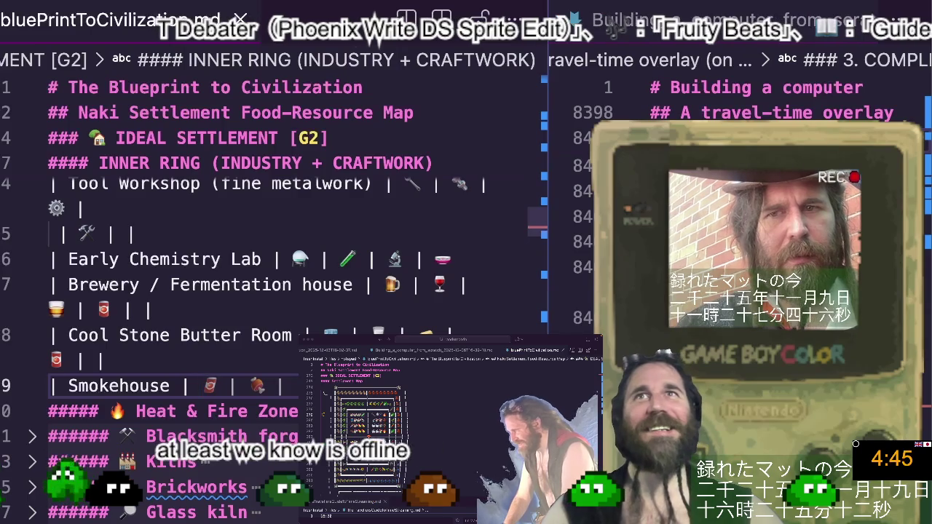
{"action": "key", "text": "ctrl+Right"}
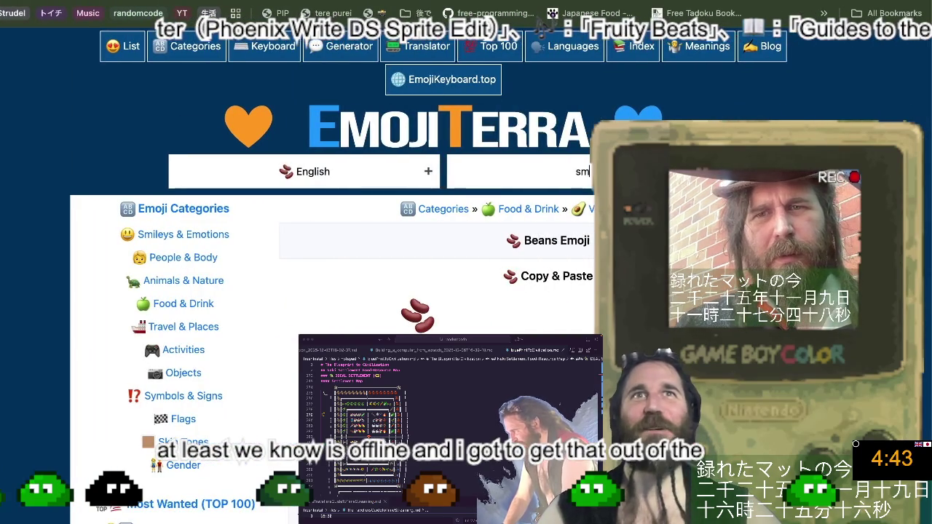
Search EmojiTerra for 'sm', open the Dashing Away emoji page, then return to the blueprint markdown
{"action": "key", "text": "Return"}
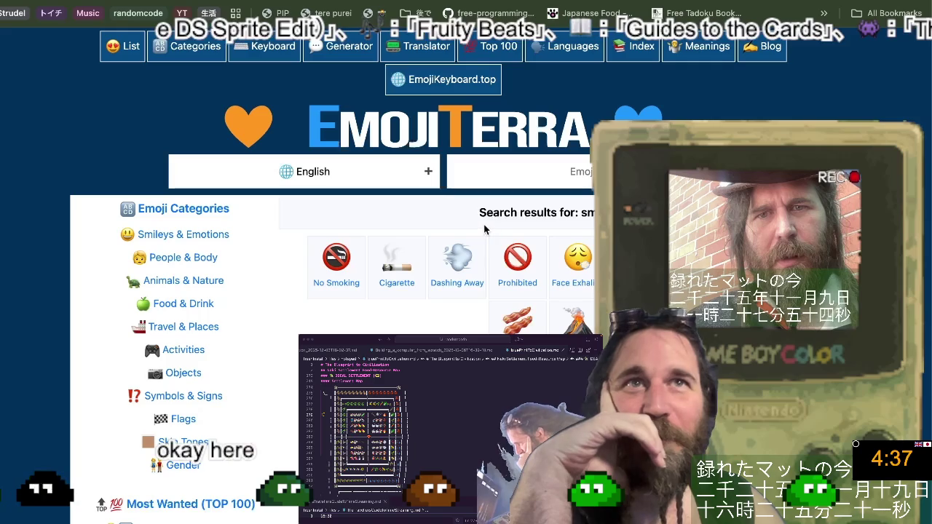
{"action": "left_click", "coordinate": [481, 264]}
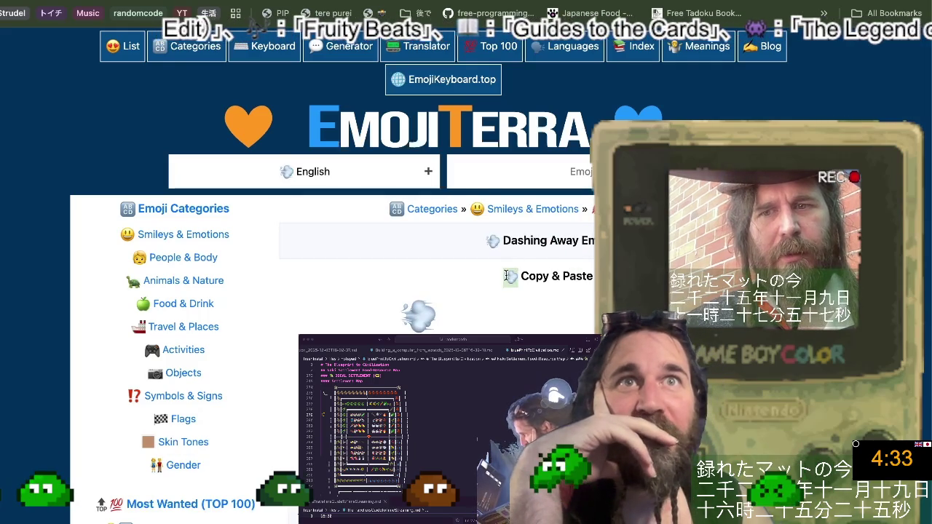
{"action": "key", "text": "super+Tab"}
{"action": "scroll", "coordinate": [278, 366], "scroll_direction": "down", "scroll_amount": 5}
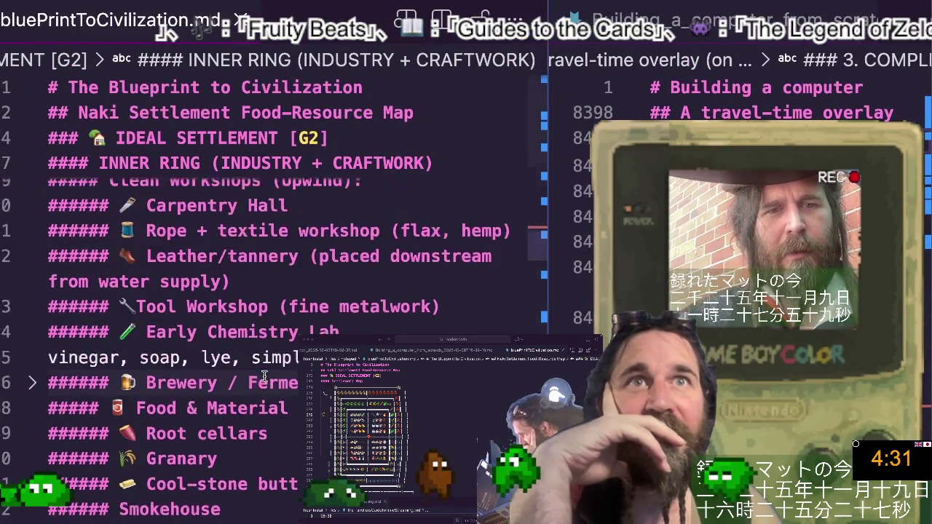
Scroll down and check the Smokehouse heading in the notes
{"action": "scroll", "coordinate": [279, 365], "scroll_direction": "down", "scroll_amount": 2}
{"action": "scroll", "coordinate": [78, 338], "scroll_direction": "down", "scroll_amount": 1}
{"action": "left_click", "coordinate": [117, 340]}
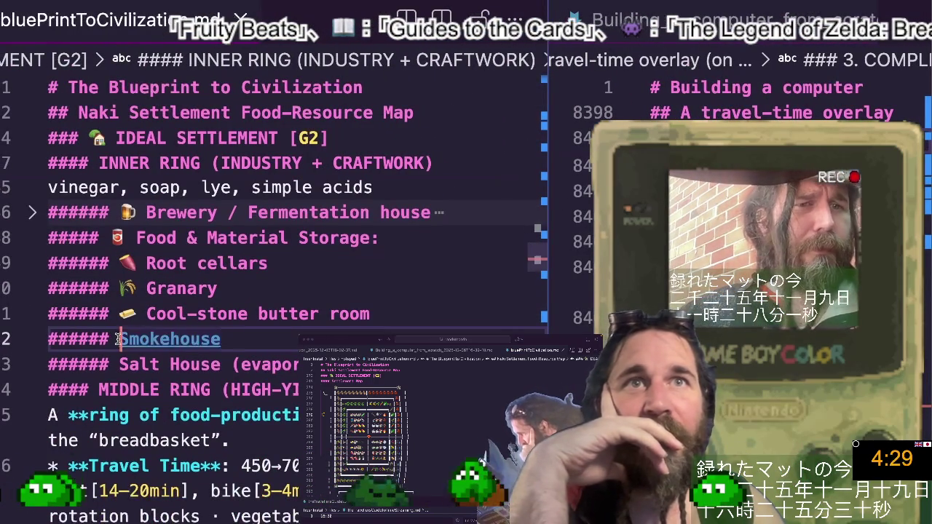
Replace the Smokehouse row under Cool Stone Butter Room with the suggested Salt House emoji row
{"action": "scroll", "coordinate": [173, 408], "scroll_direction": "up", "scroll_amount": 1}
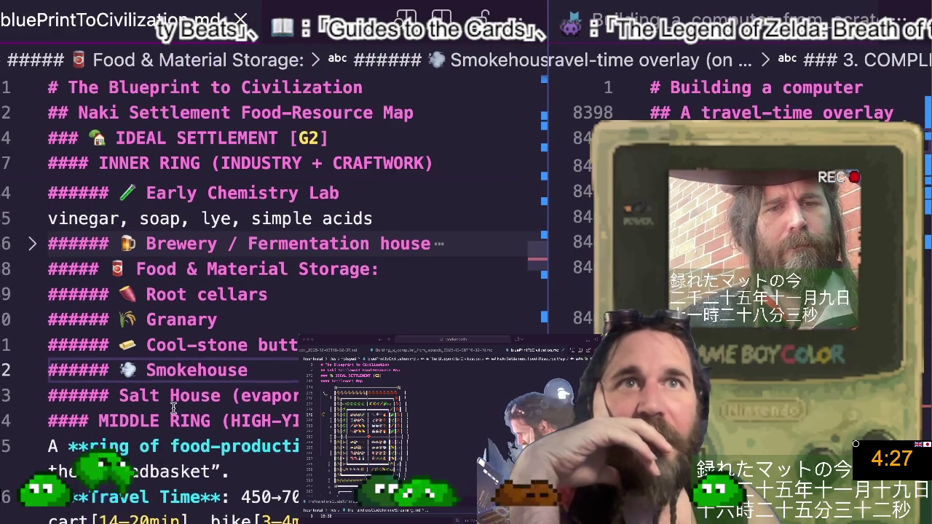
{"action": "scroll", "coordinate": [228, 396], "scroll_direction": "up", "scroll_amount": 2}
{"action": "scroll", "coordinate": [229, 395], "scroll_direction": "up", "scroll_amount": 3}
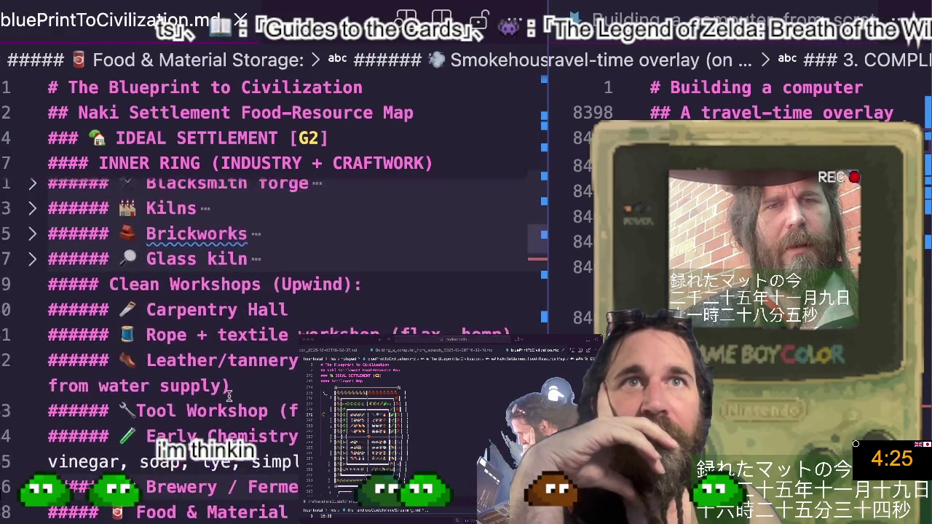
{"action": "scroll", "coordinate": [228, 395], "scroll_direction": "up", "scroll_amount": 3}
{"action": "scroll", "coordinate": [229, 395], "scroll_direction": "up", "scroll_amount": 3}
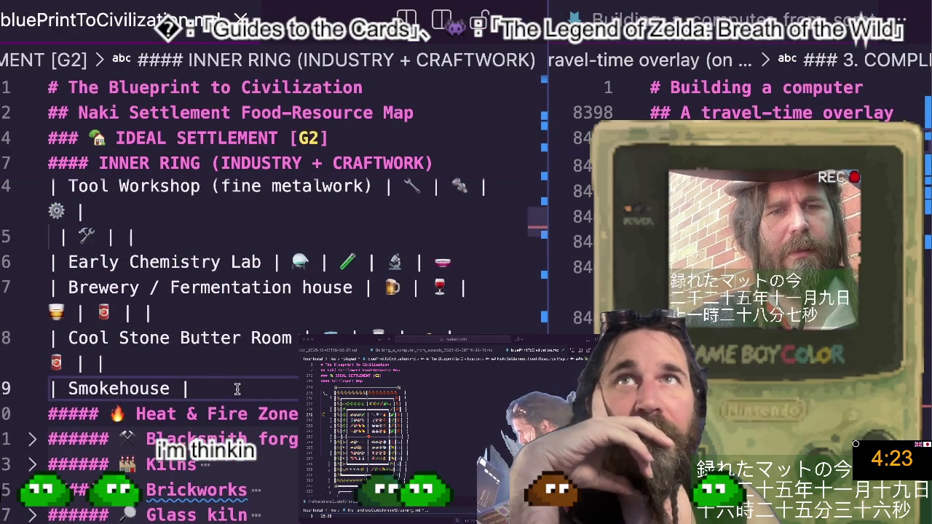
{"action": "key", "text": "Home"}
{"action": "key", "text": "shift+End"}
{"action": "type", "text": "S"}
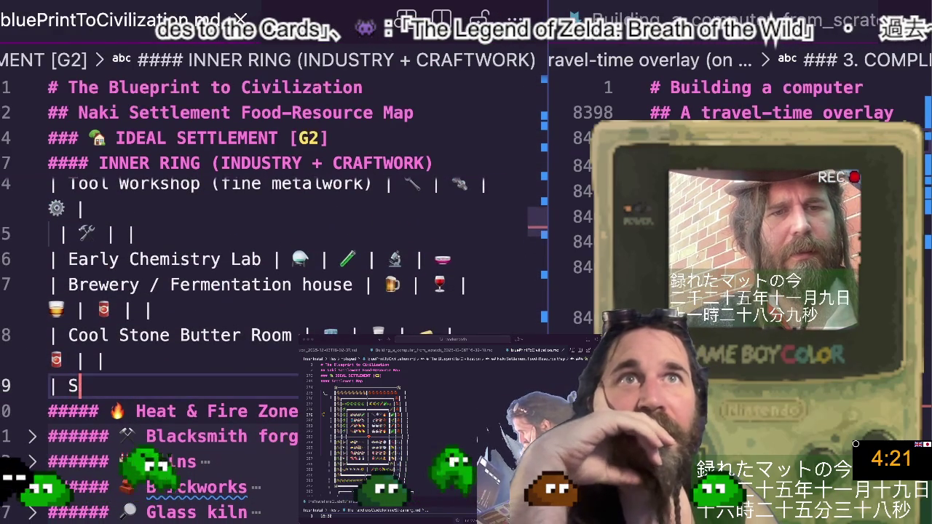
{"action": "key", "text": "Tab"}
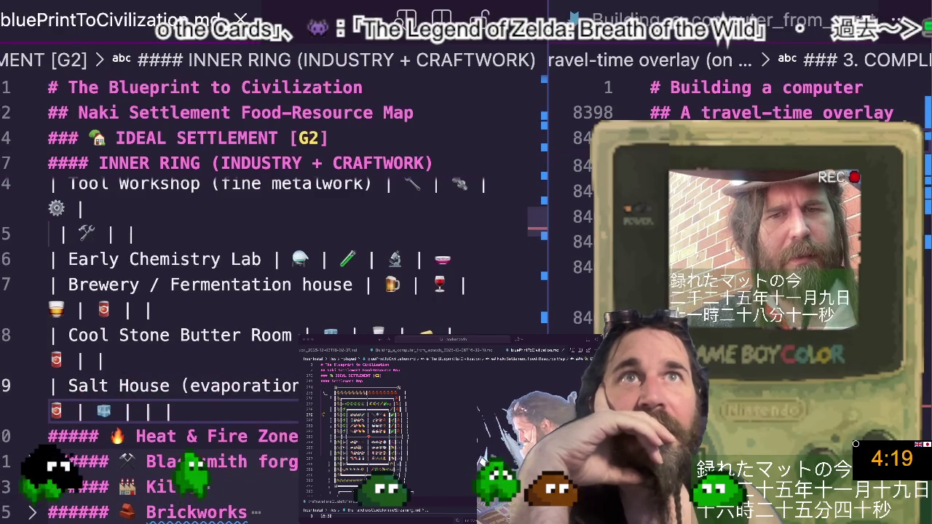